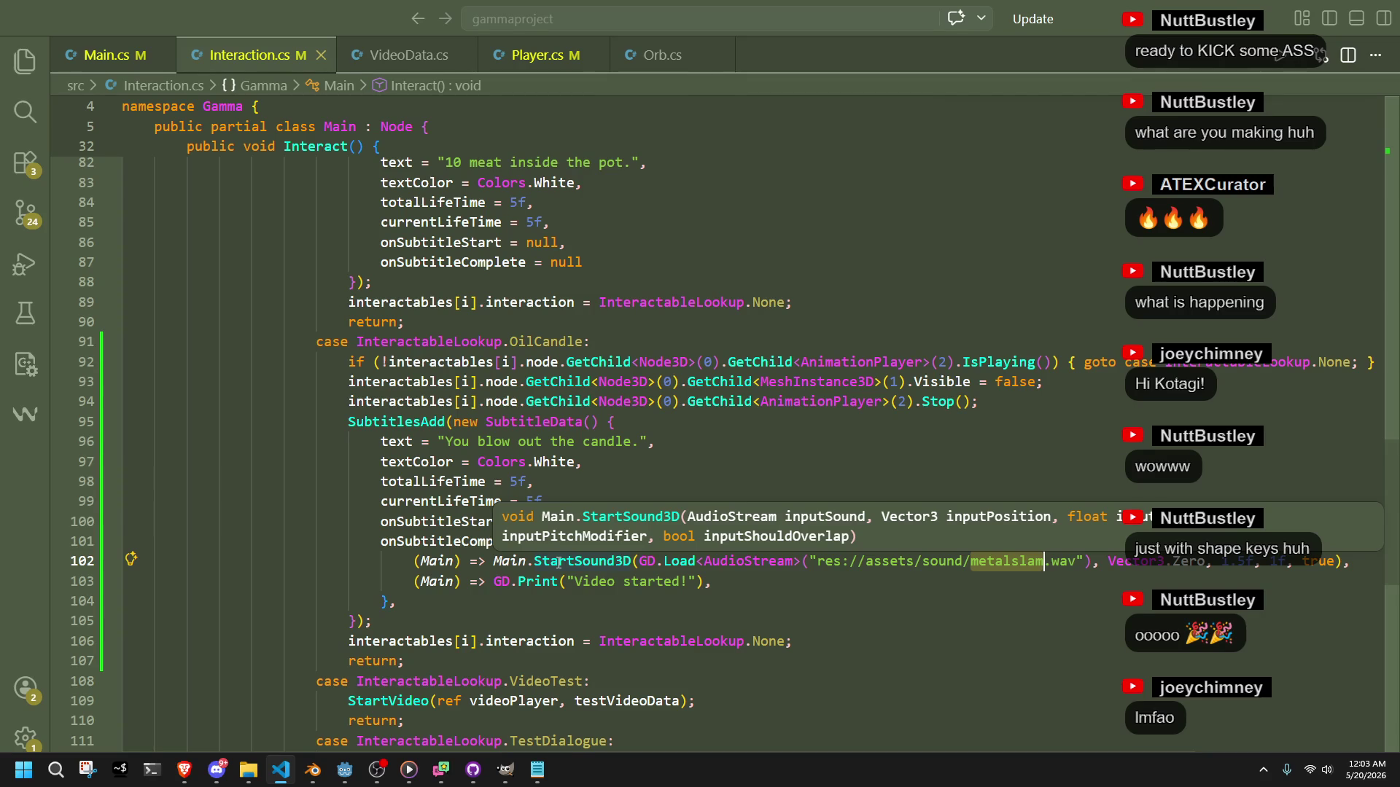
# Delete the OilCandle lines 93–94, 'Visible = false;' and 'Stop();', from Interaction.cs.
pyautogui.press('Escape')
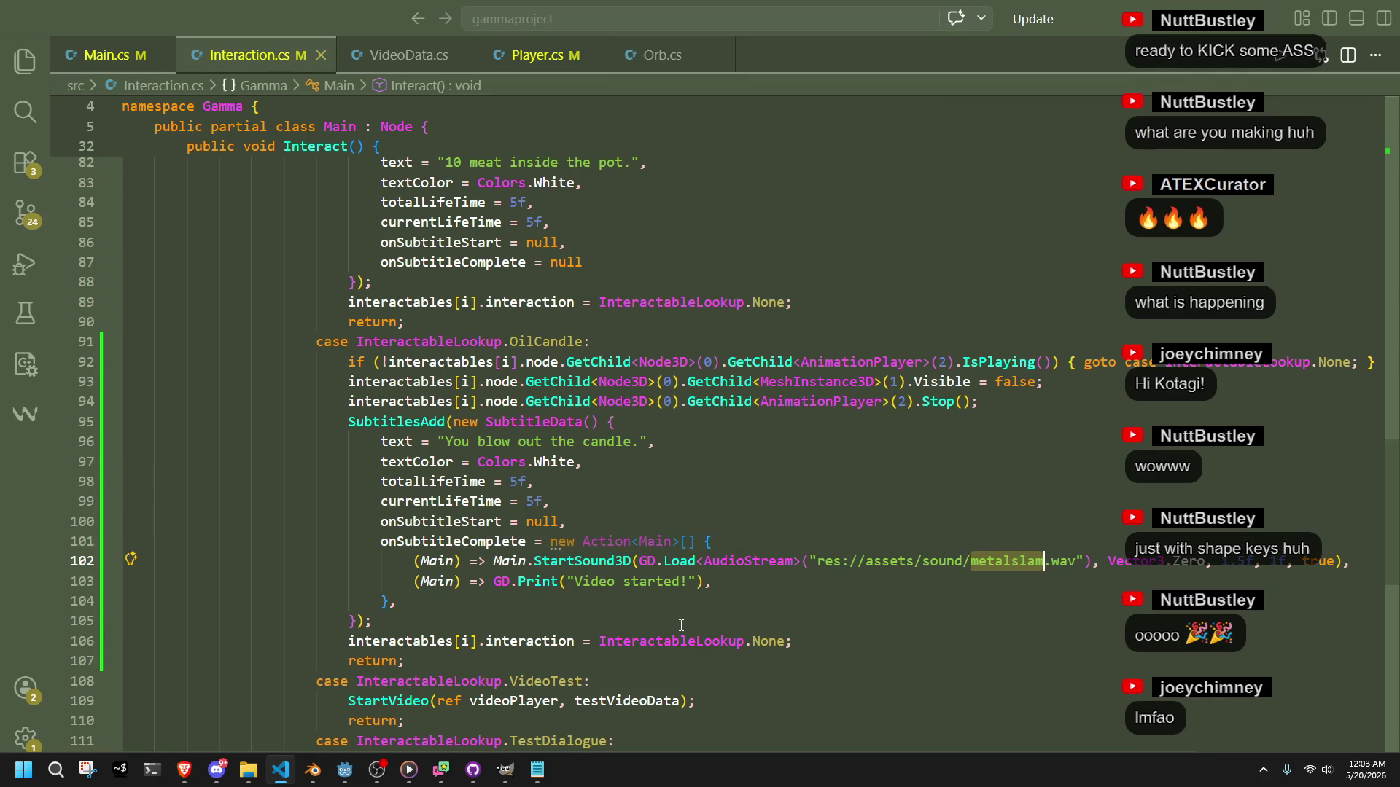
pyautogui.click(693, 622)
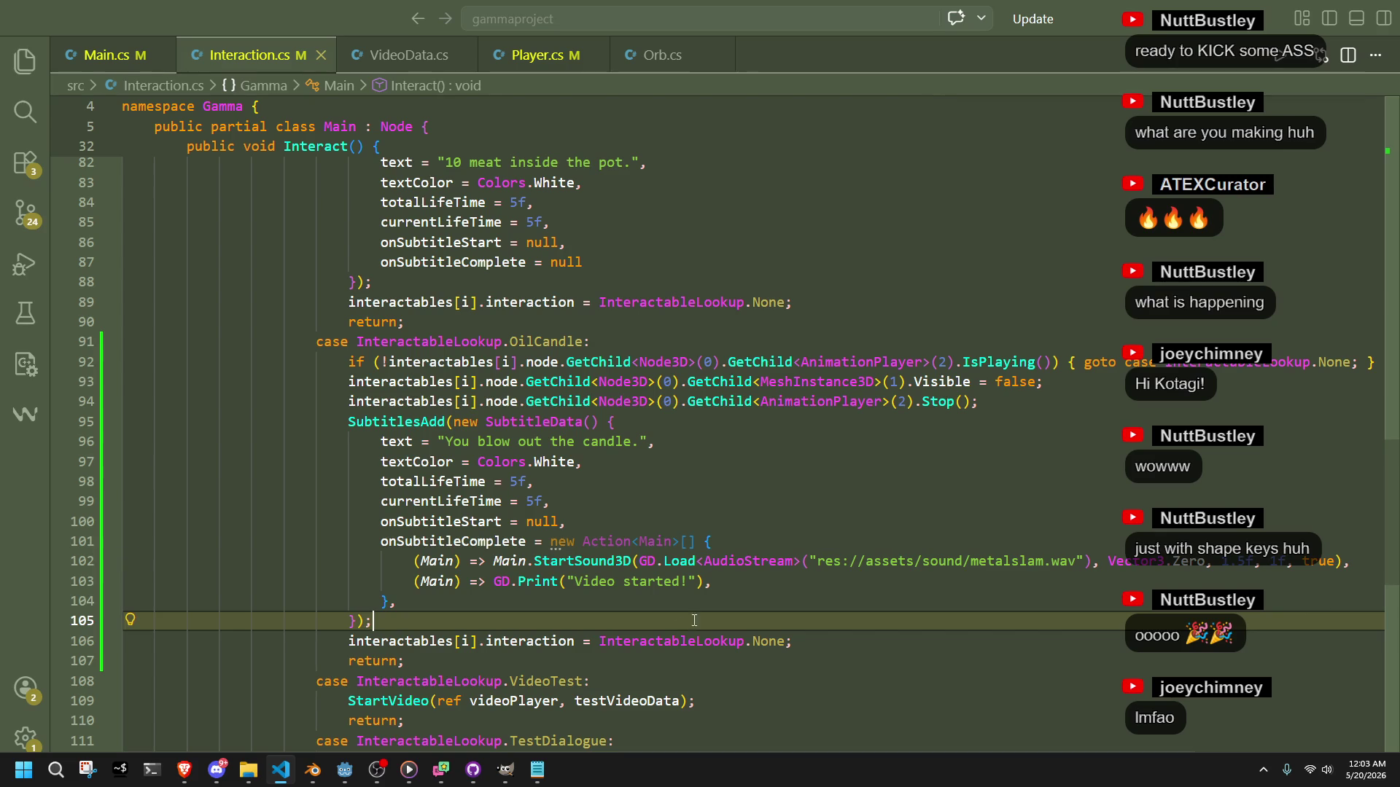
pyautogui.click(1363, 582)
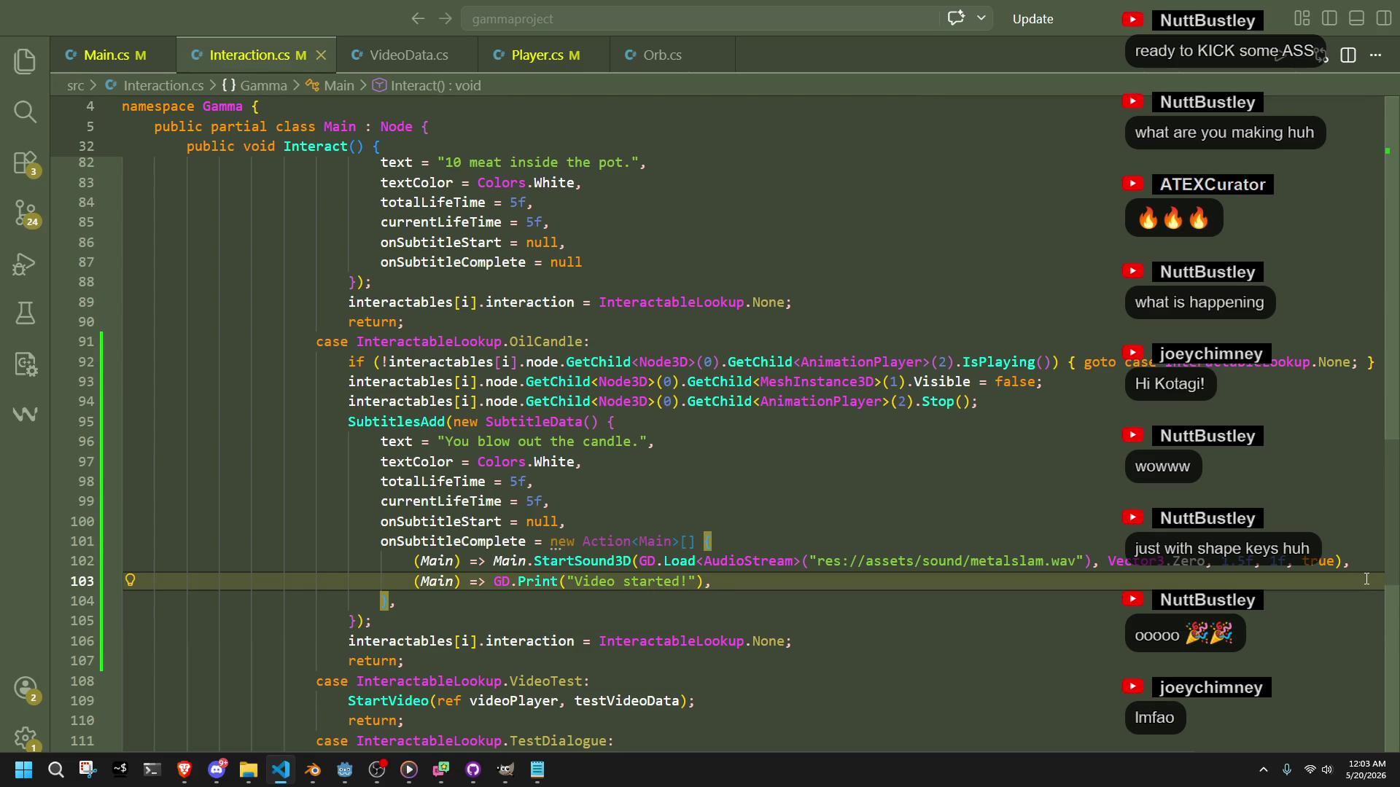
pyautogui.keyDown('shift'); pyautogui.click(1365, 568); pyautogui.keyUp('shift')
pyautogui.click(937, 599)
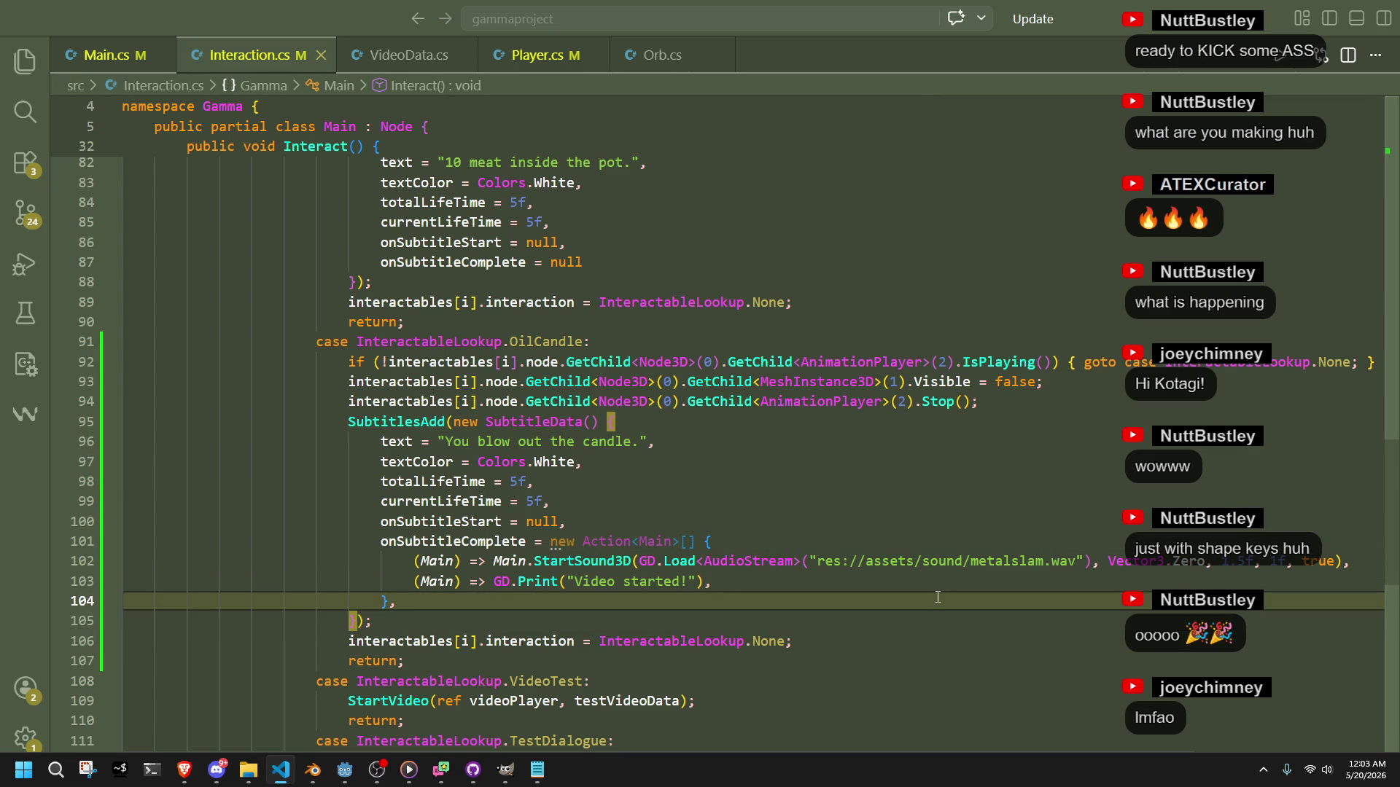
pyautogui.moveTo(1028, 403); pyautogui.dragTo(1225, 368)
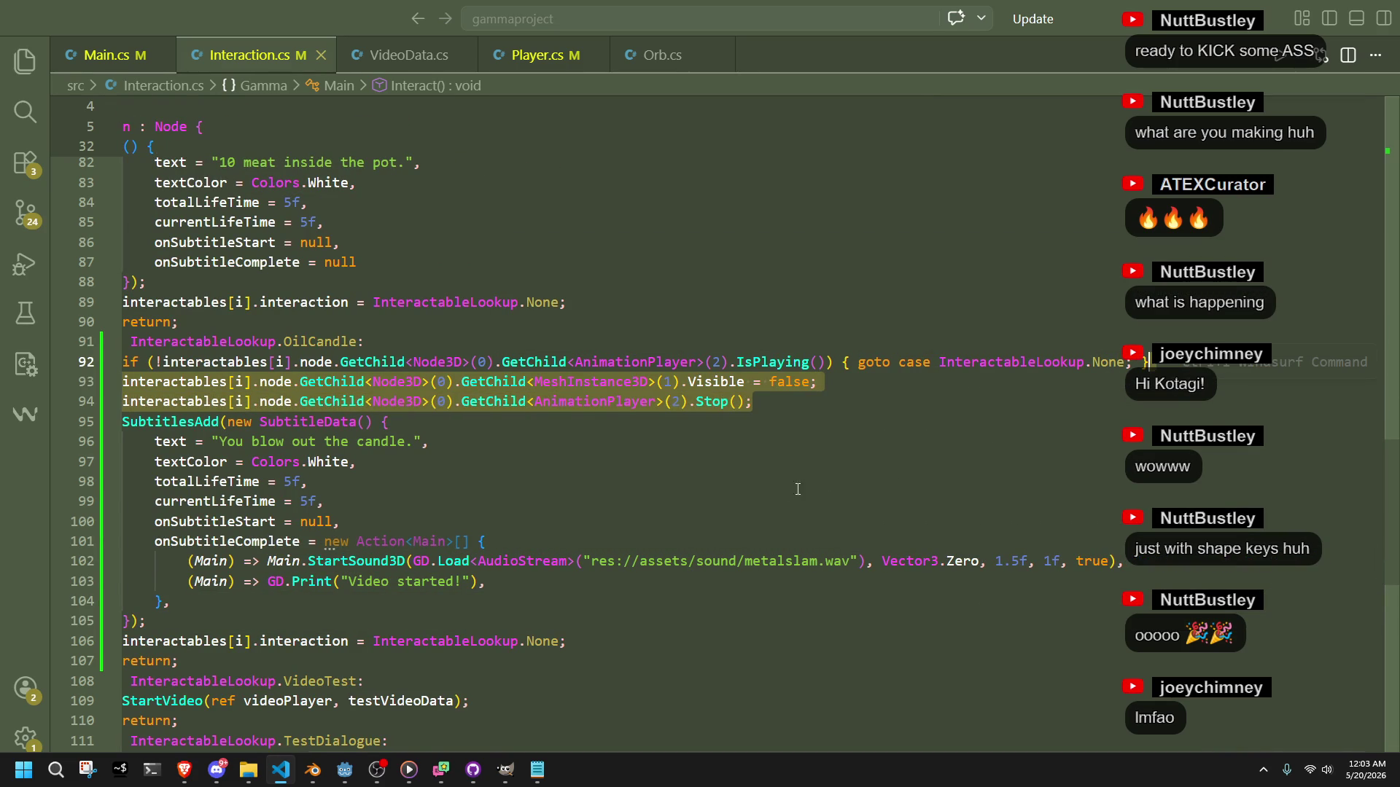
pyautogui.press('BackSpace')
pyautogui.click(360, 581)
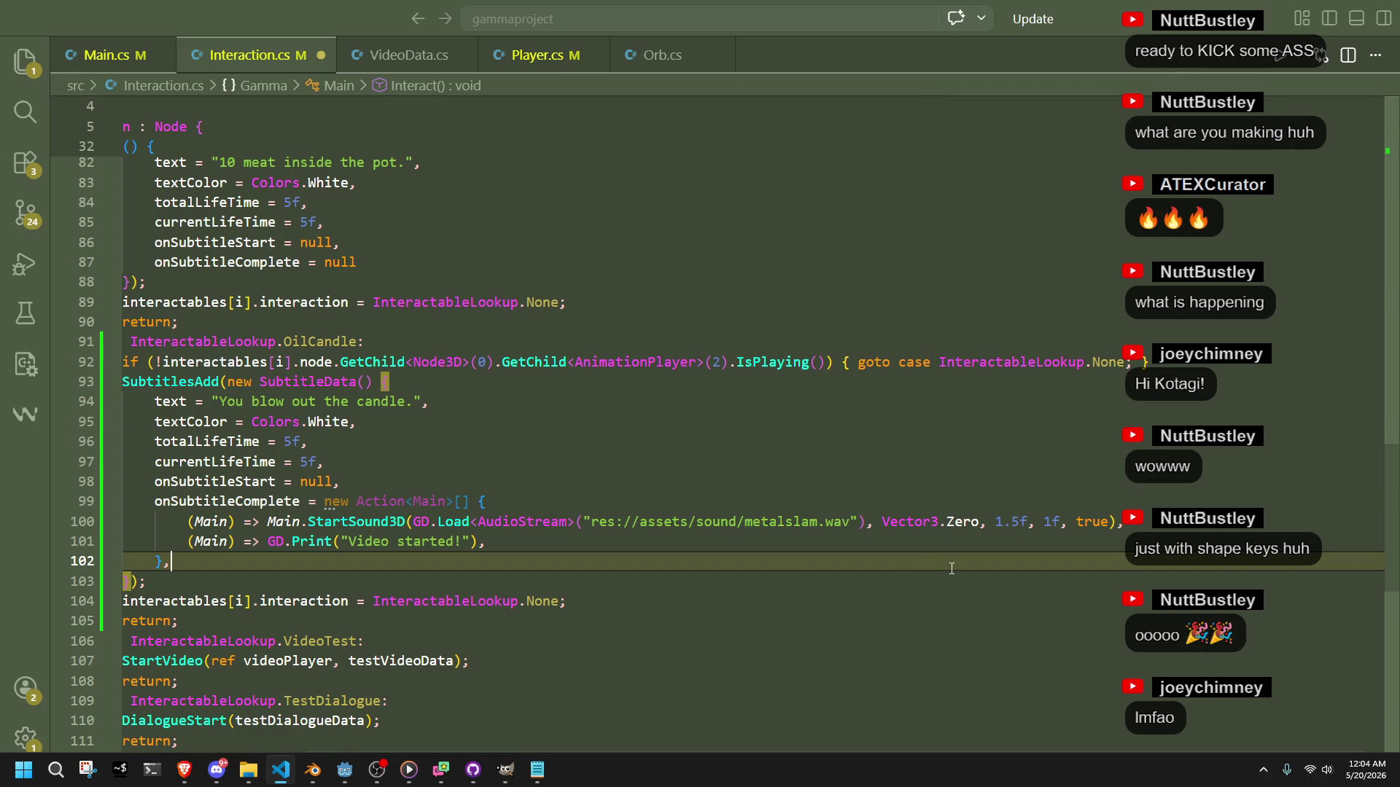
# In Godot, preview sigh.wav from res://assets/sound, then return to VS Code.
pyautogui.click(344, 769)
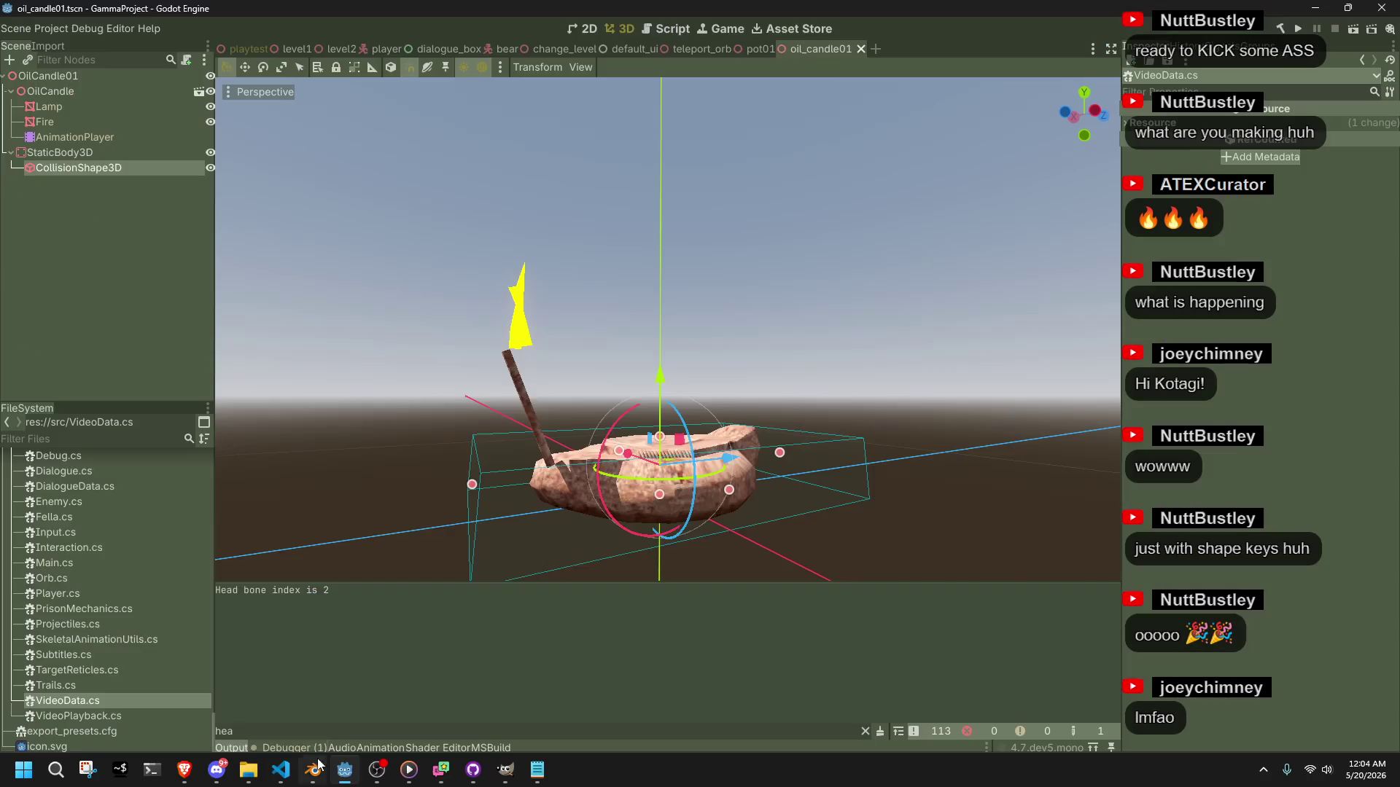
pyautogui.scroll(15, 80, 622)
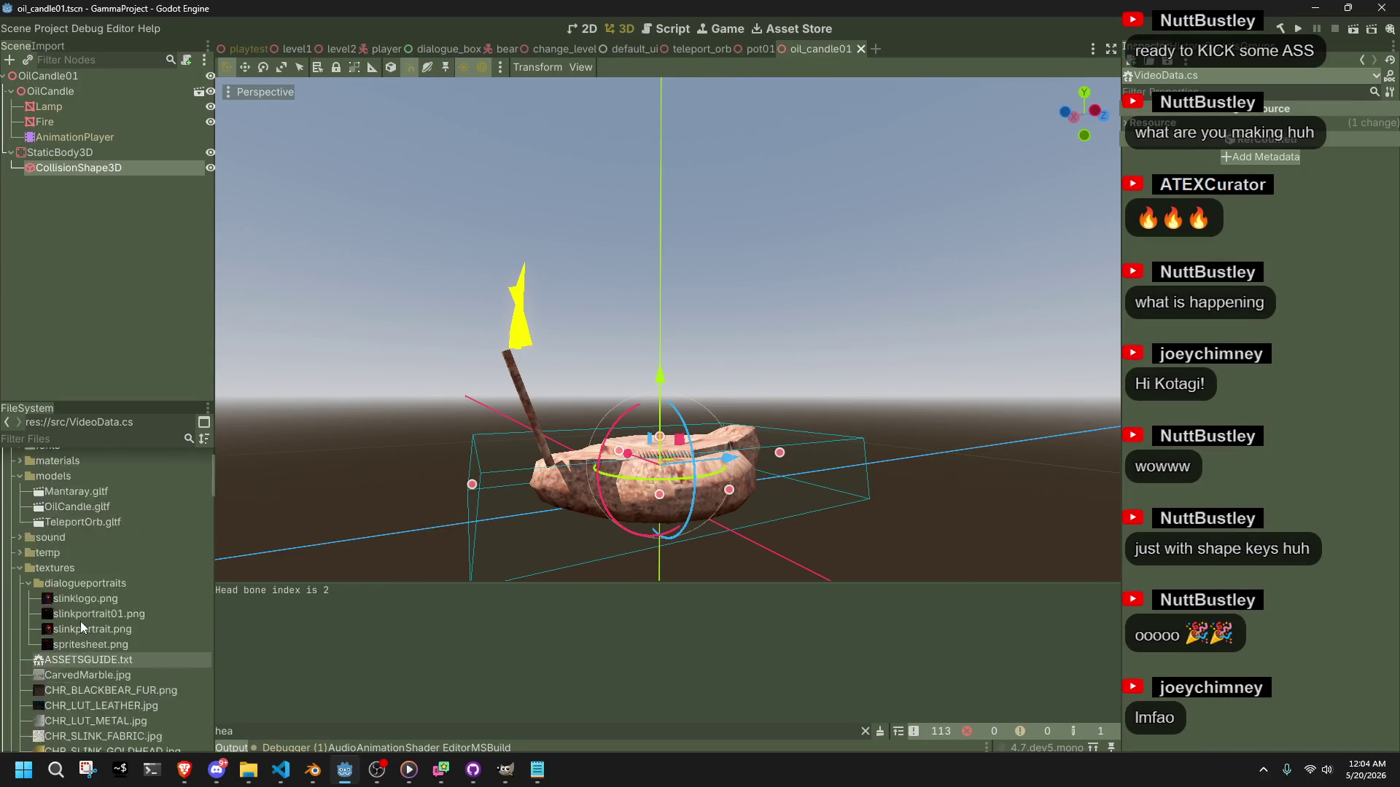
pyautogui.doubleClick(51, 593)
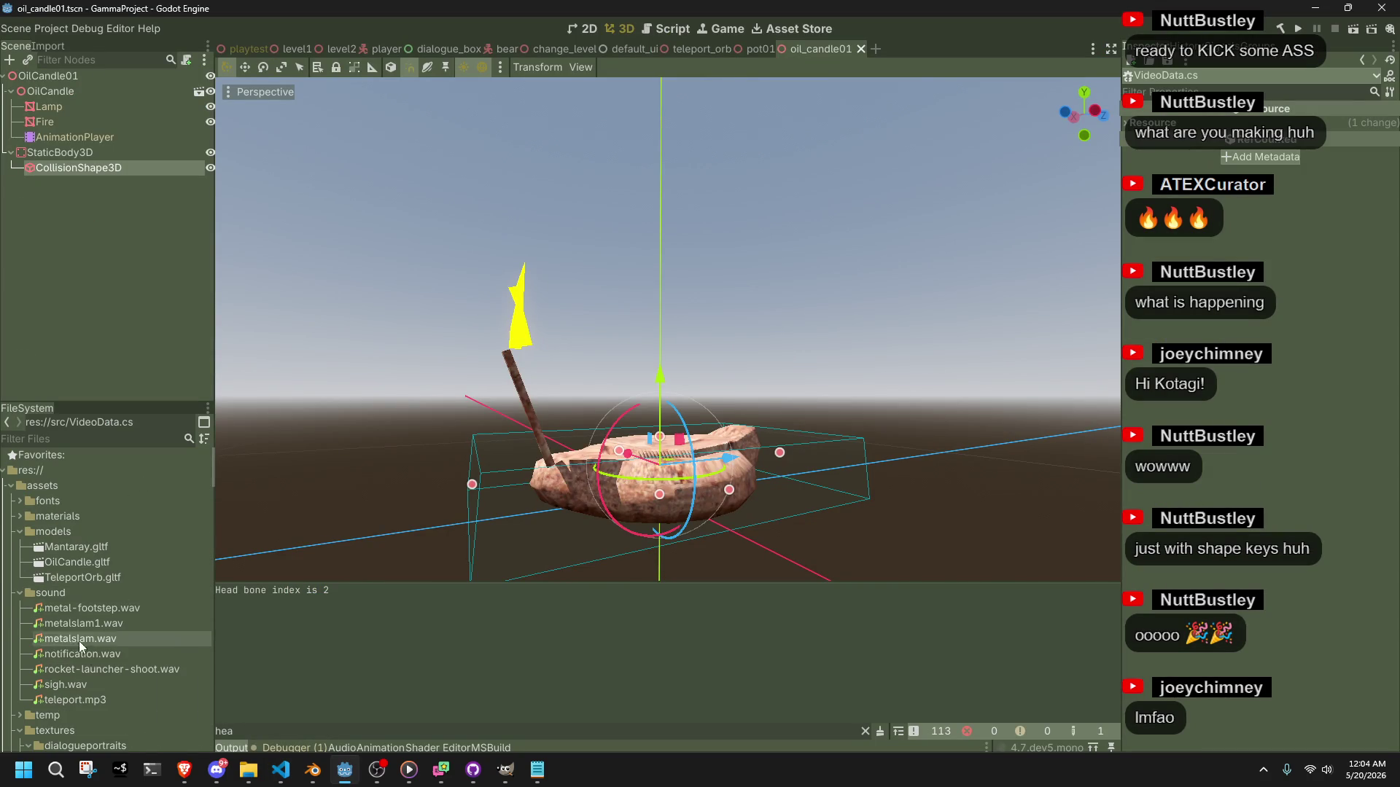
pyautogui.click(89, 685)
pyautogui.click(1129, 182)
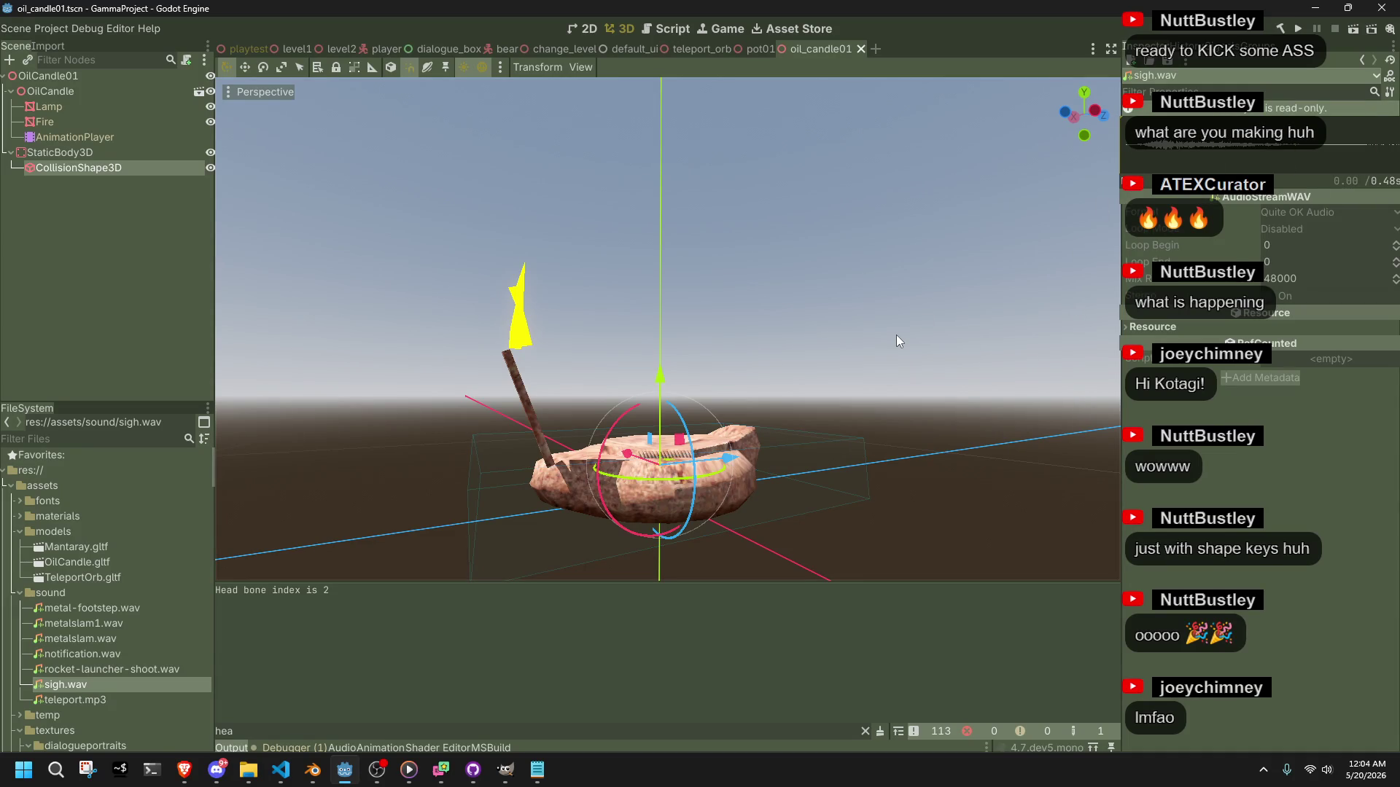
pyautogui.hotkey('alt', 'Tab')
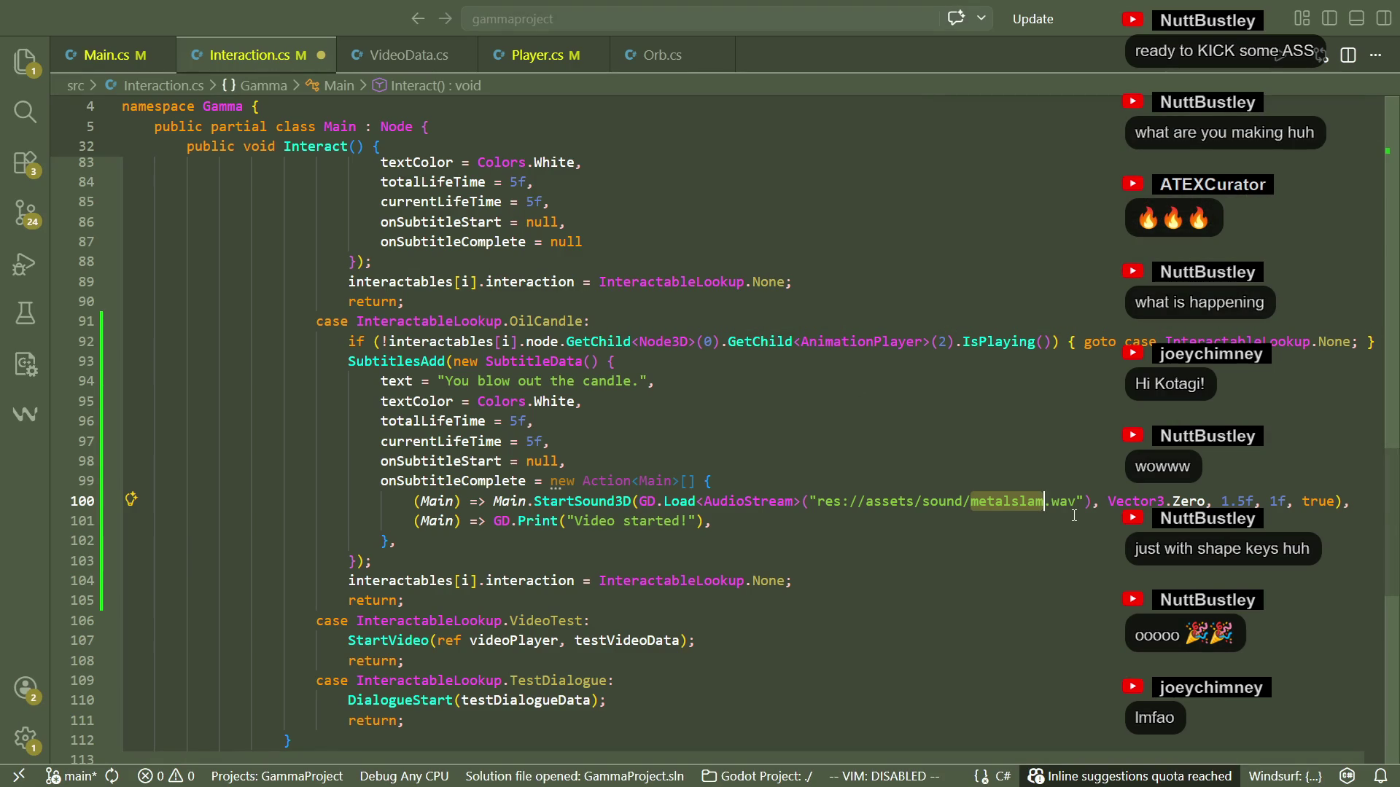
# Change metalslam to sigh, save, and delete the 'Video started' GD.Print line.
pyautogui.write('sigh')
pyautogui.hotkey('ctrl', 's')
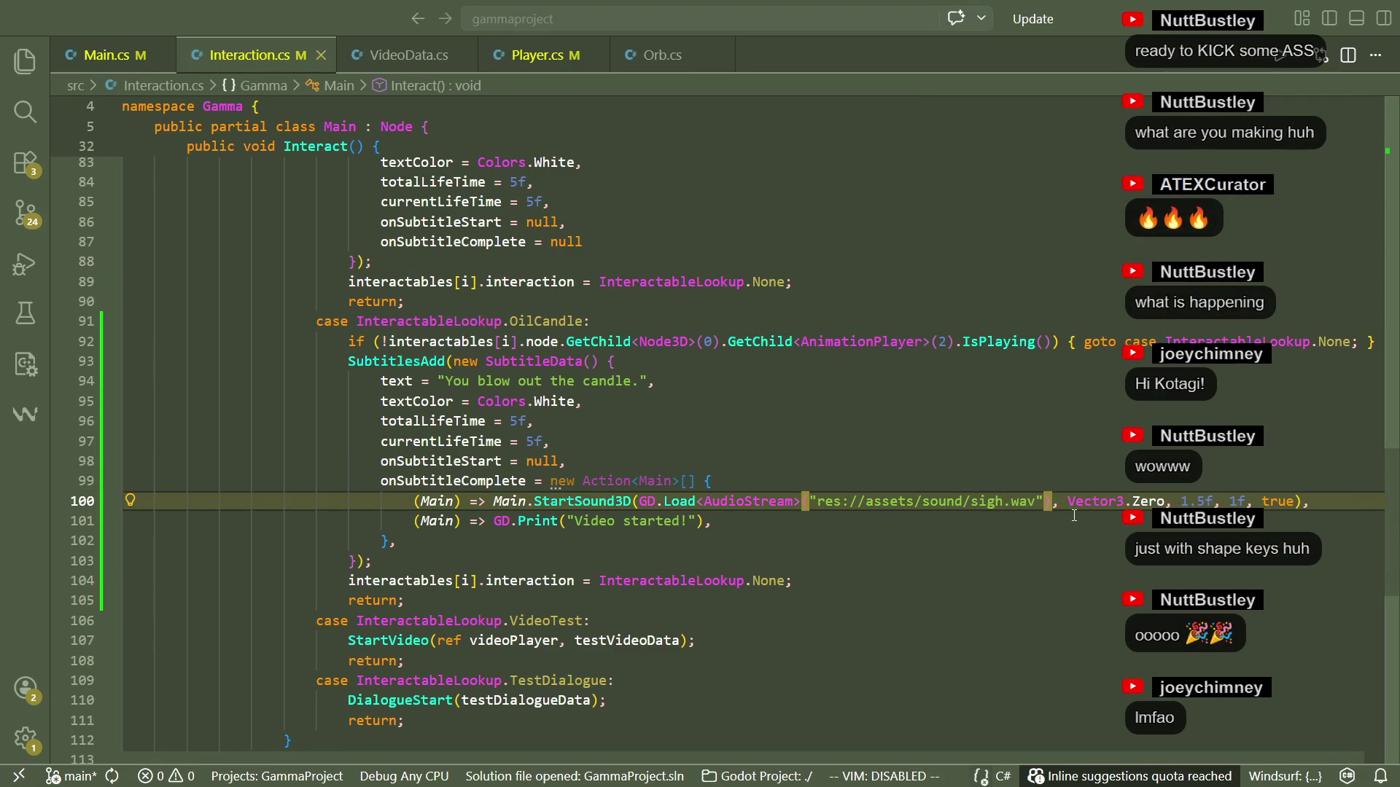
pyautogui.click(983, 562)
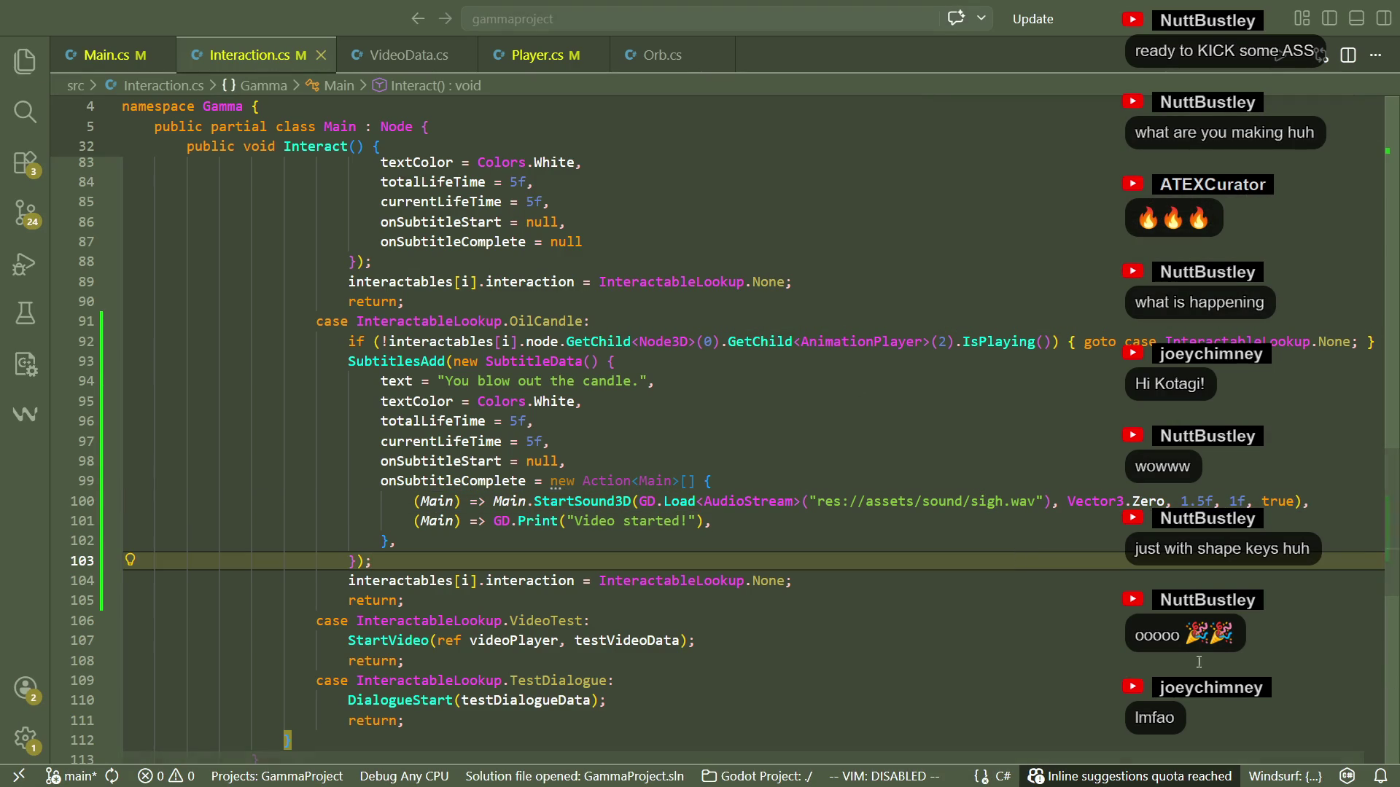
pyautogui.moveTo(1299, 525); pyautogui.dragTo(1317, 501)
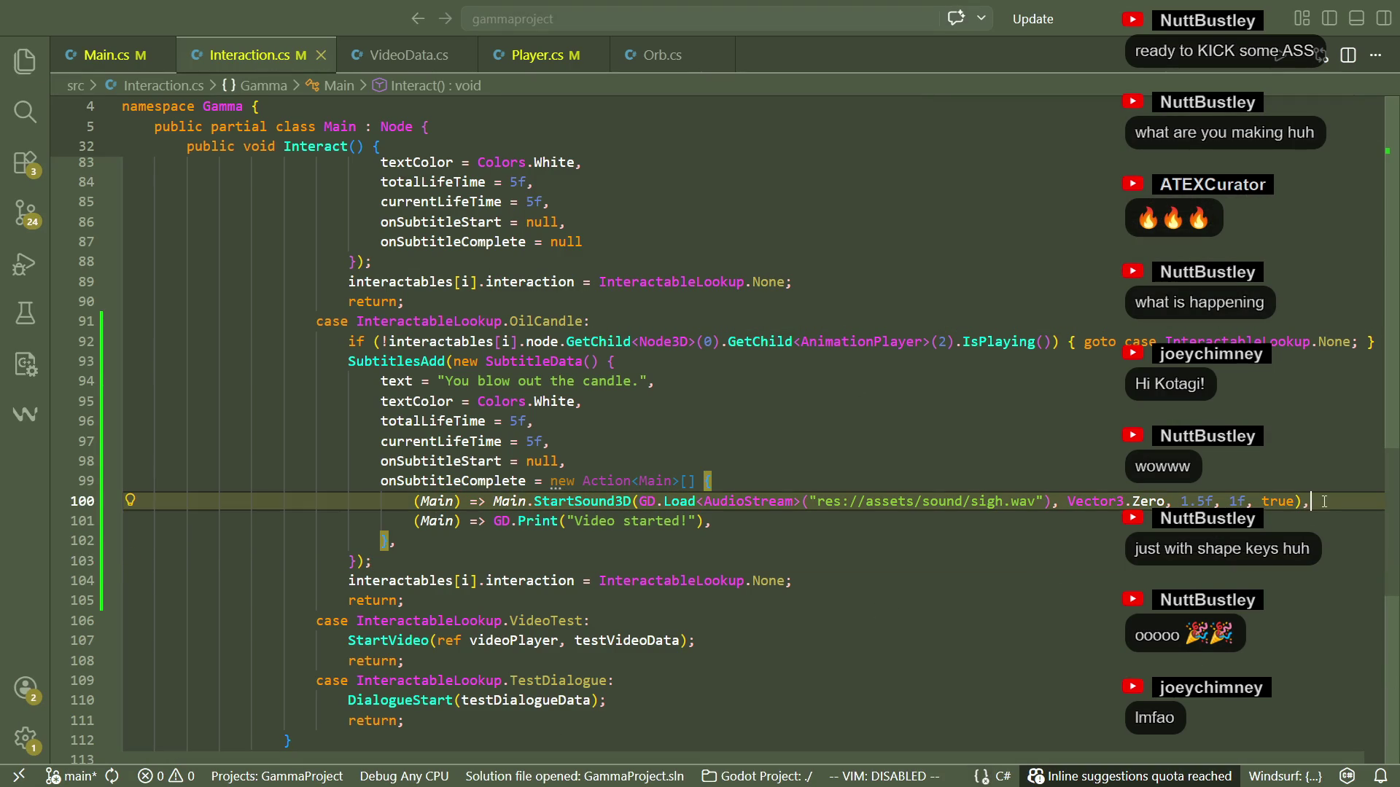
pyautogui.press('BackSpace')
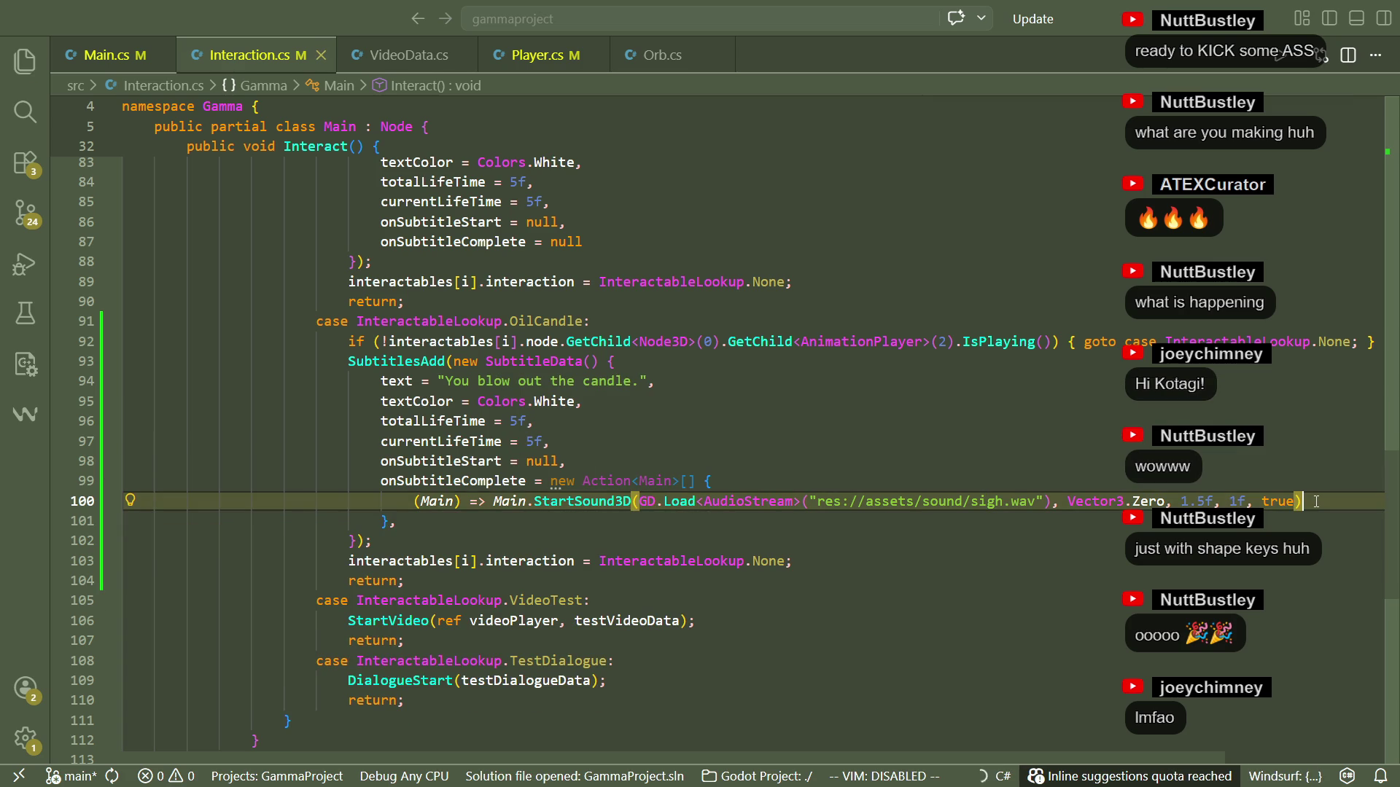
pyautogui.press('Down')
pyautogui.press('Down')
pyautogui.press('Down')
pyautogui.hotkey('alt', 'Tab')
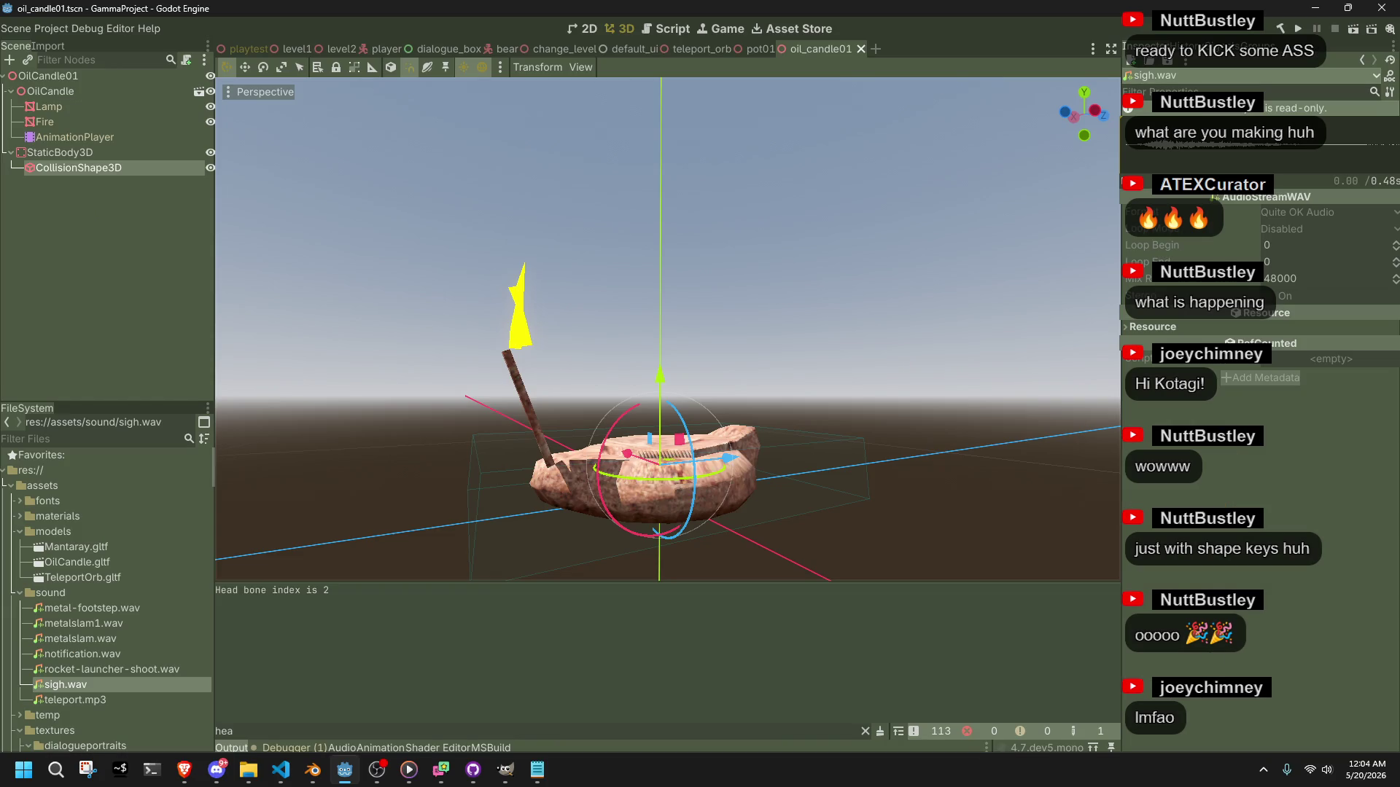
# Run the project, walk the character to the candle, interact with E, and close the game.
pyautogui.click(1301, 29)
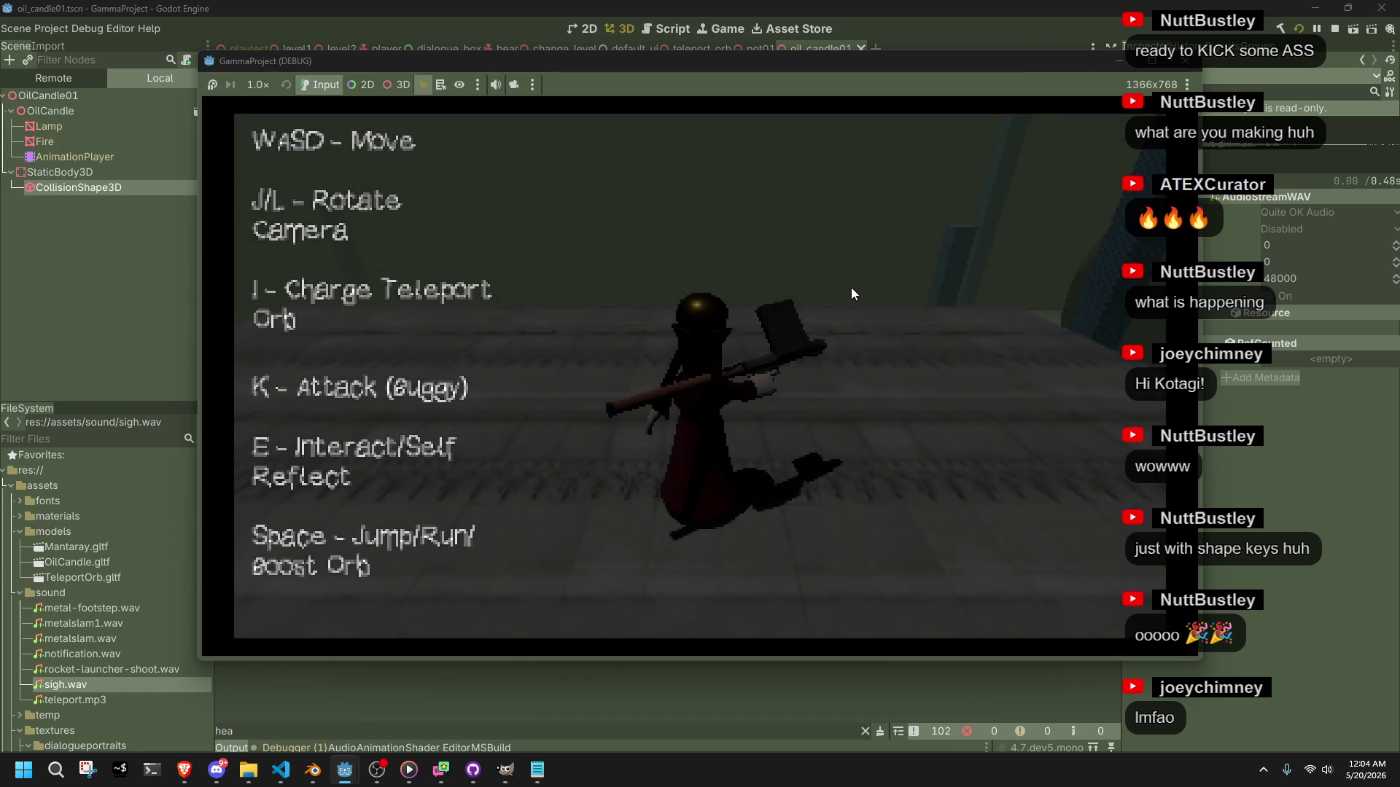
pyautogui.press('space')
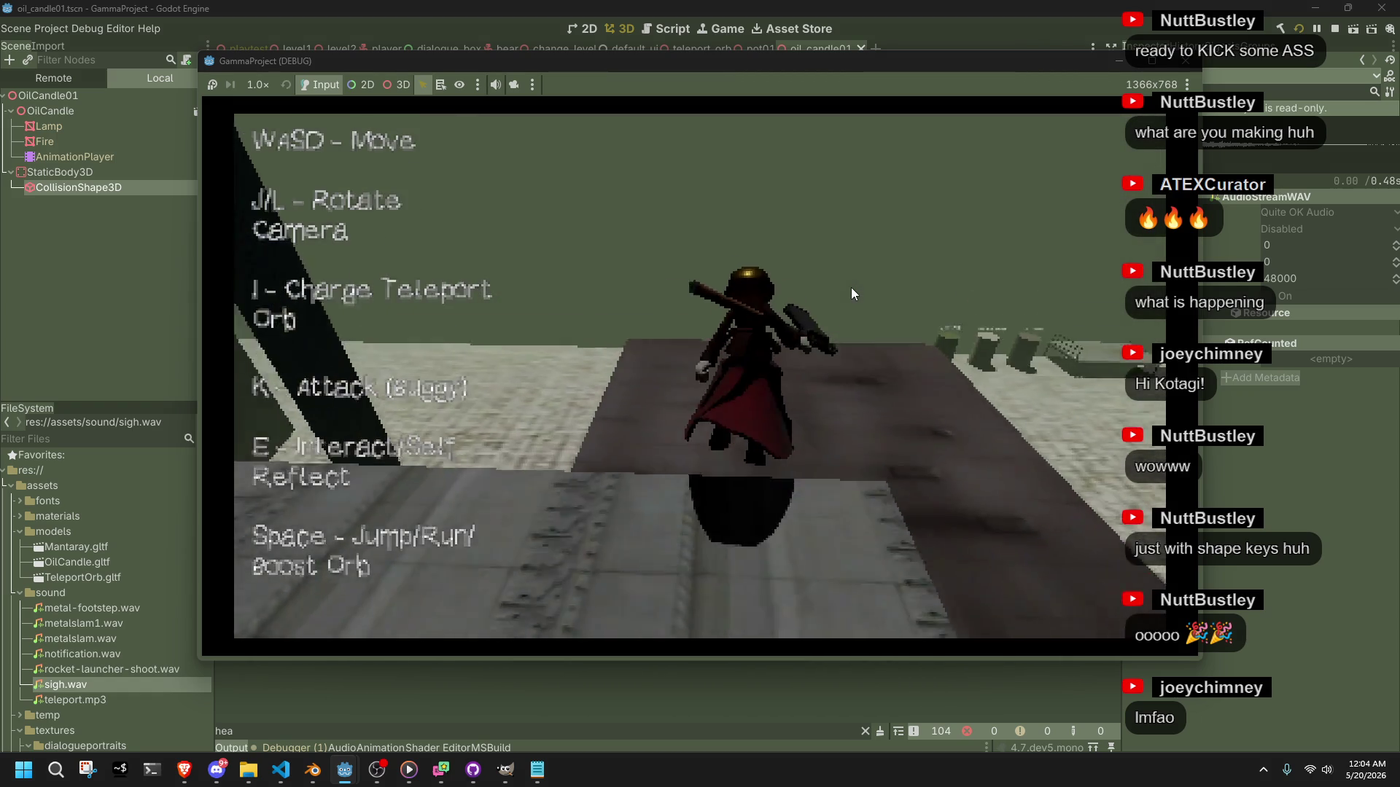
pyautogui.press('w')
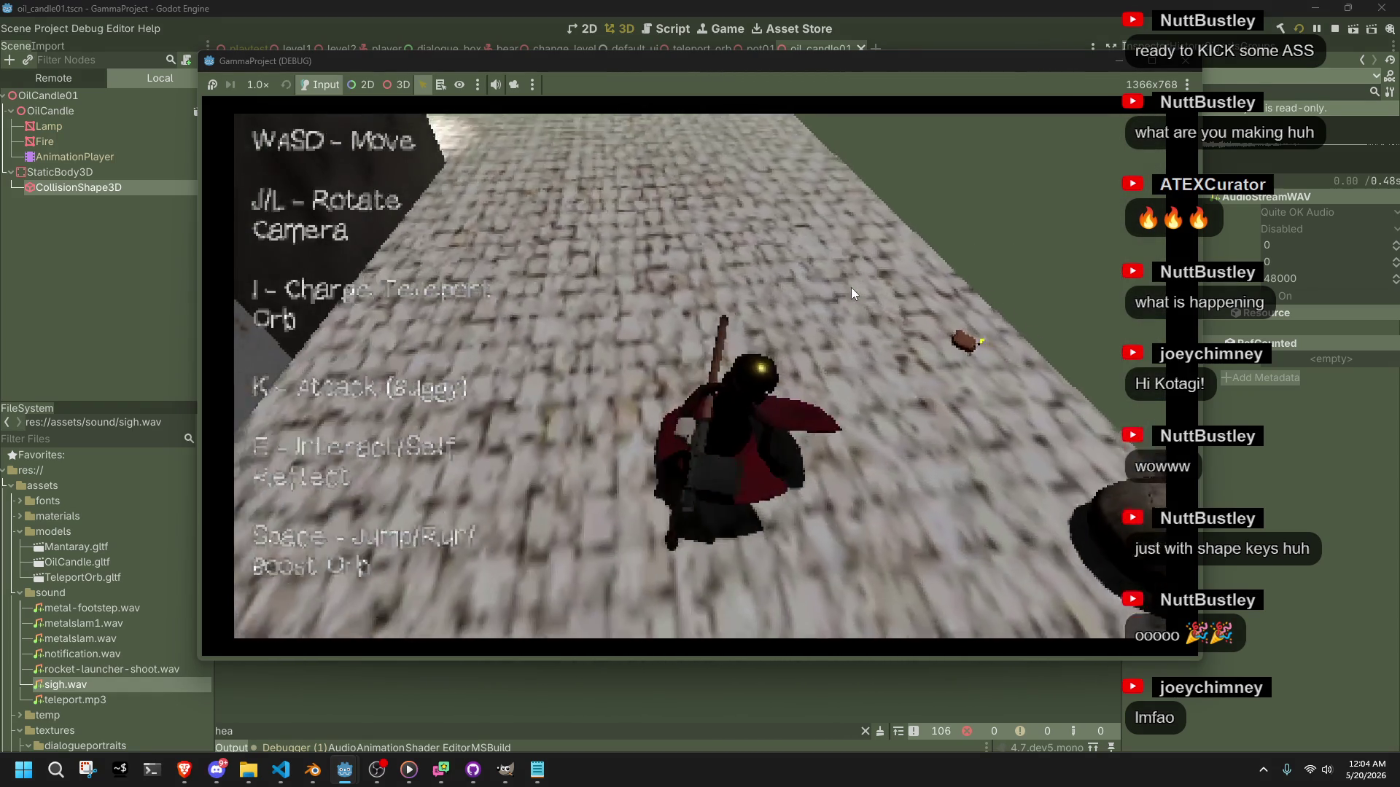
pyautogui.press('l')
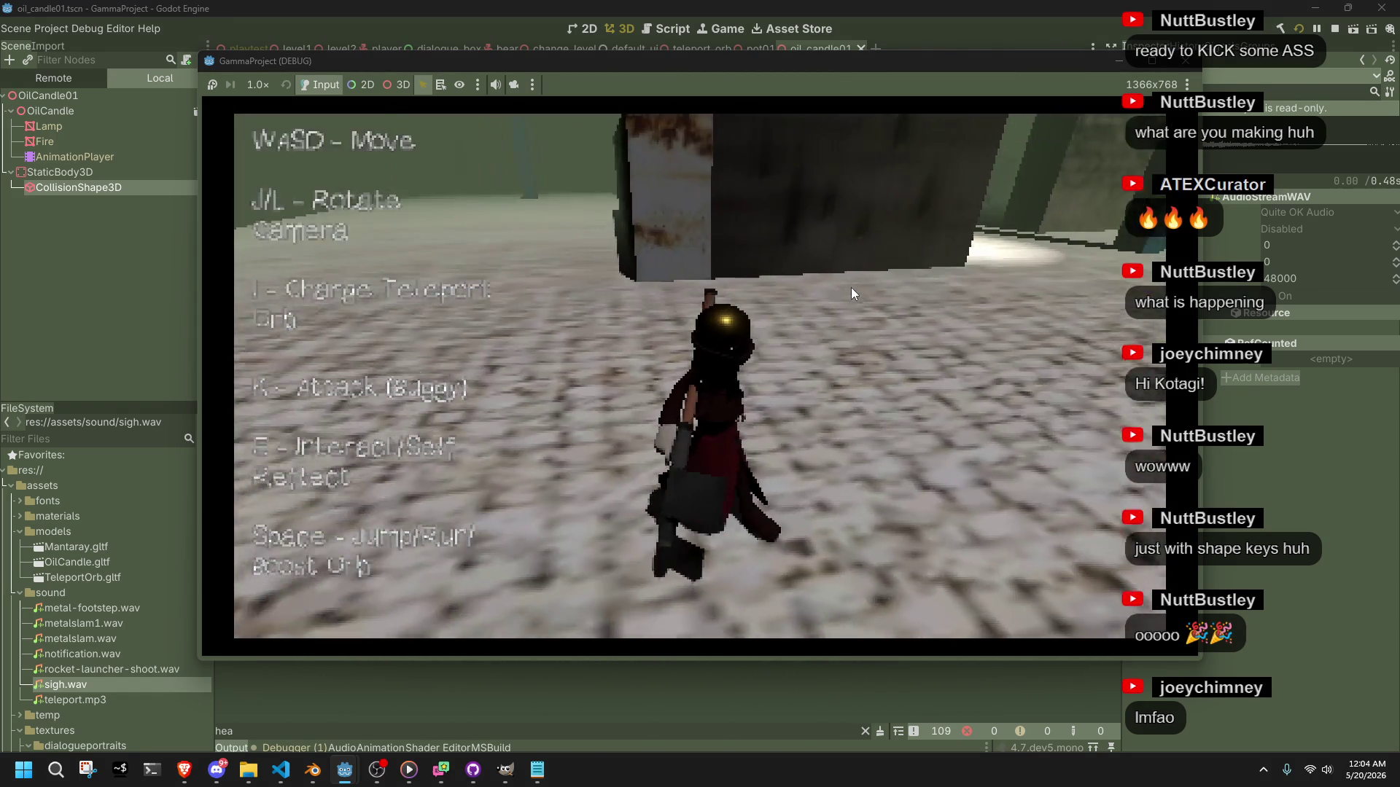
pyautogui.press('e')
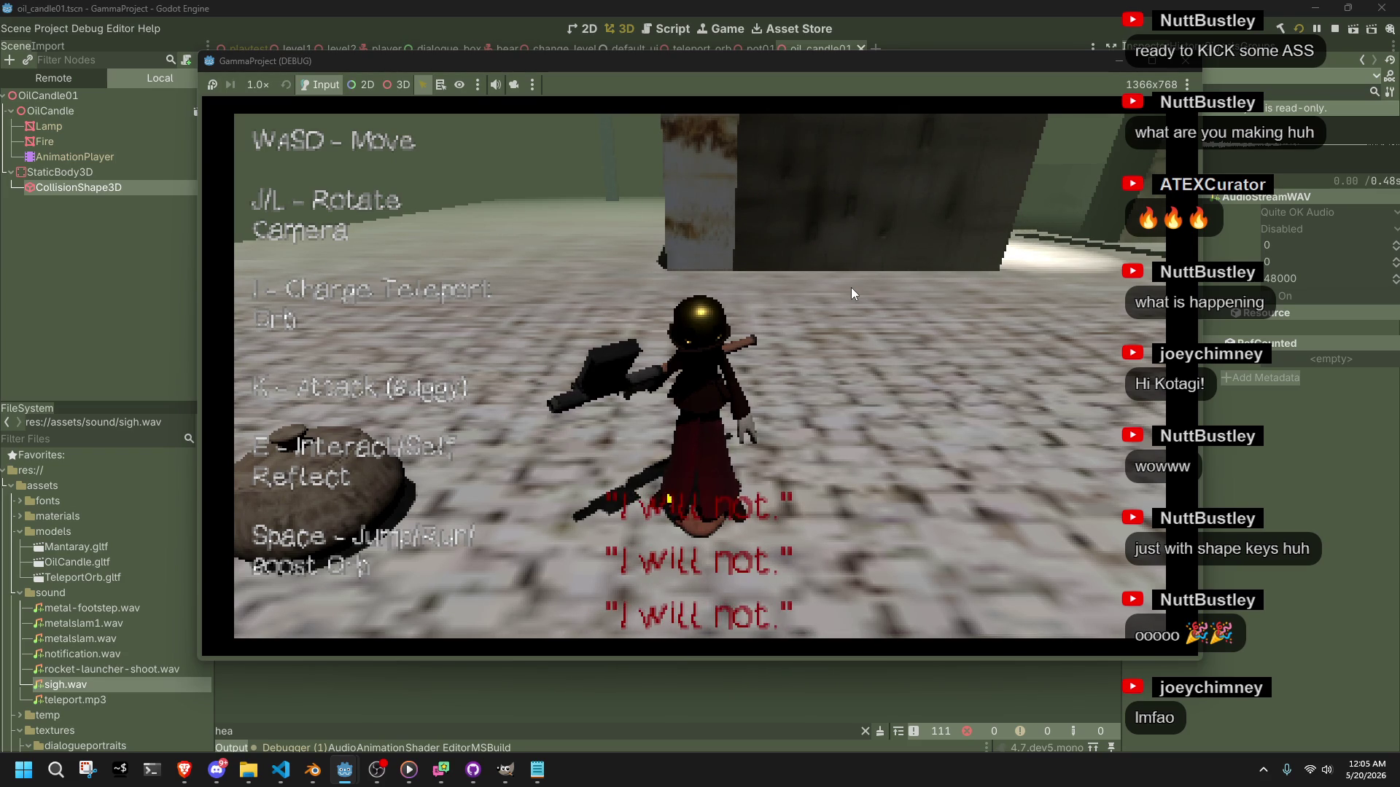
pyautogui.click(1184, 63)
# Undo to restore lines 93–94, remove the 'Video started' print, change metalslam to sigh, and save.
pyautogui.hotkey('alt', 'Tab')
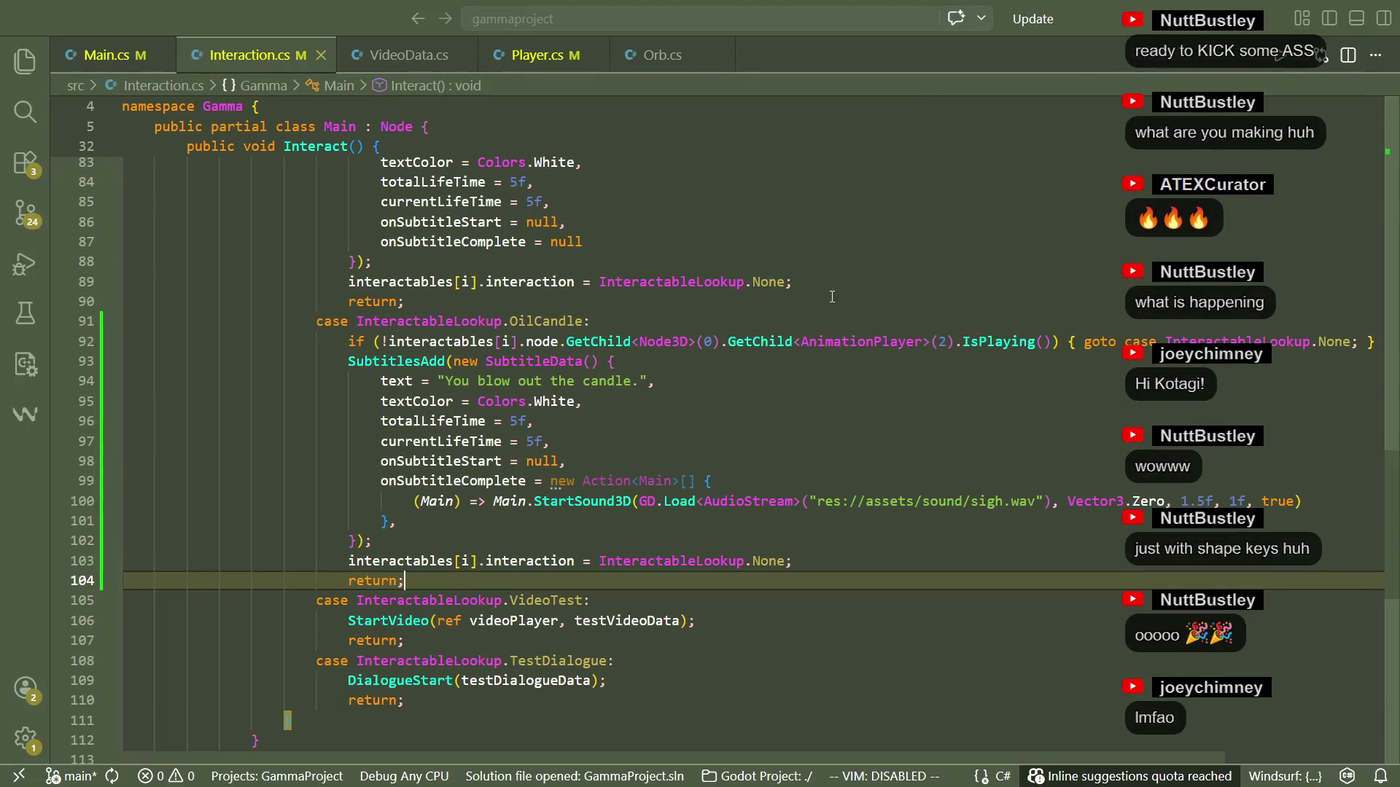
pyautogui.hotkey('ctrl', 'z')
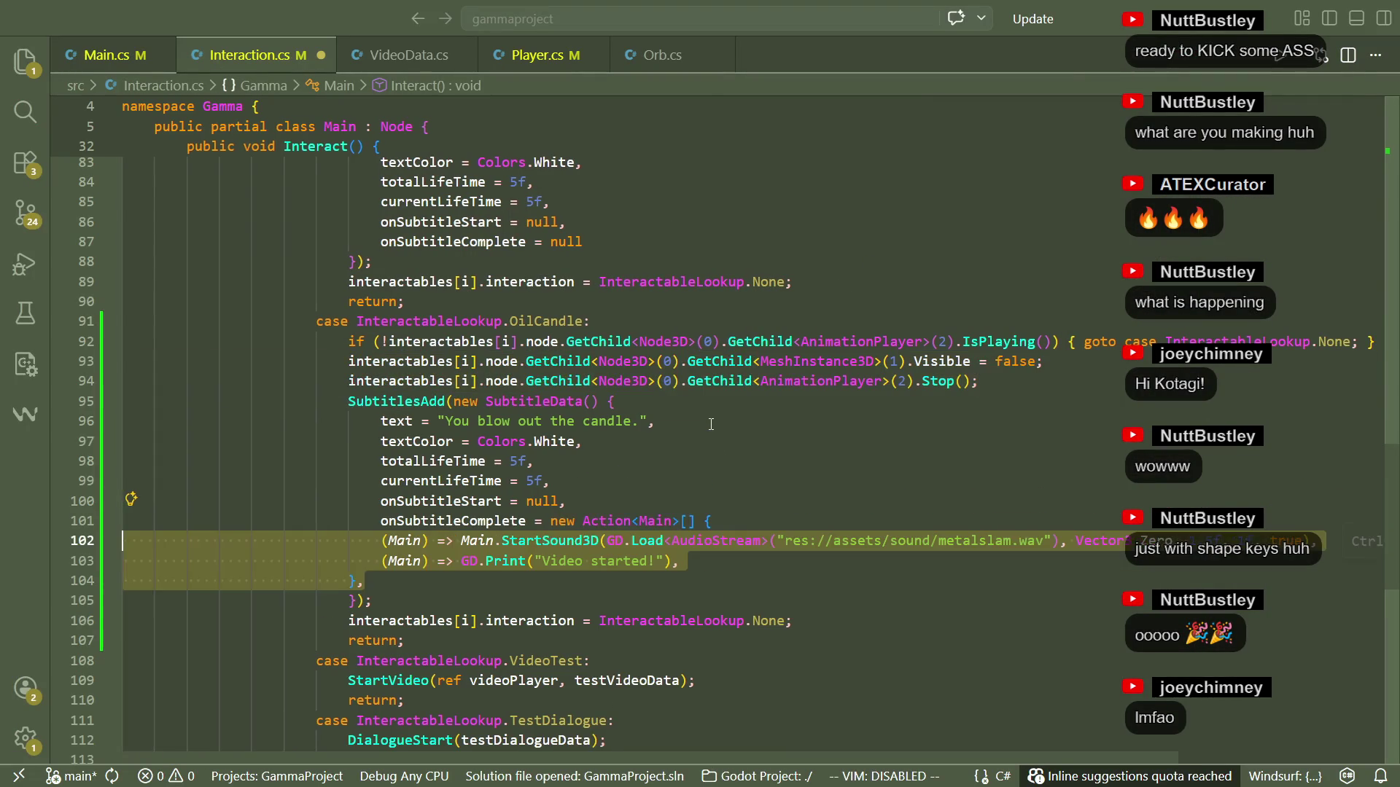
pyautogui.click(807, 568)
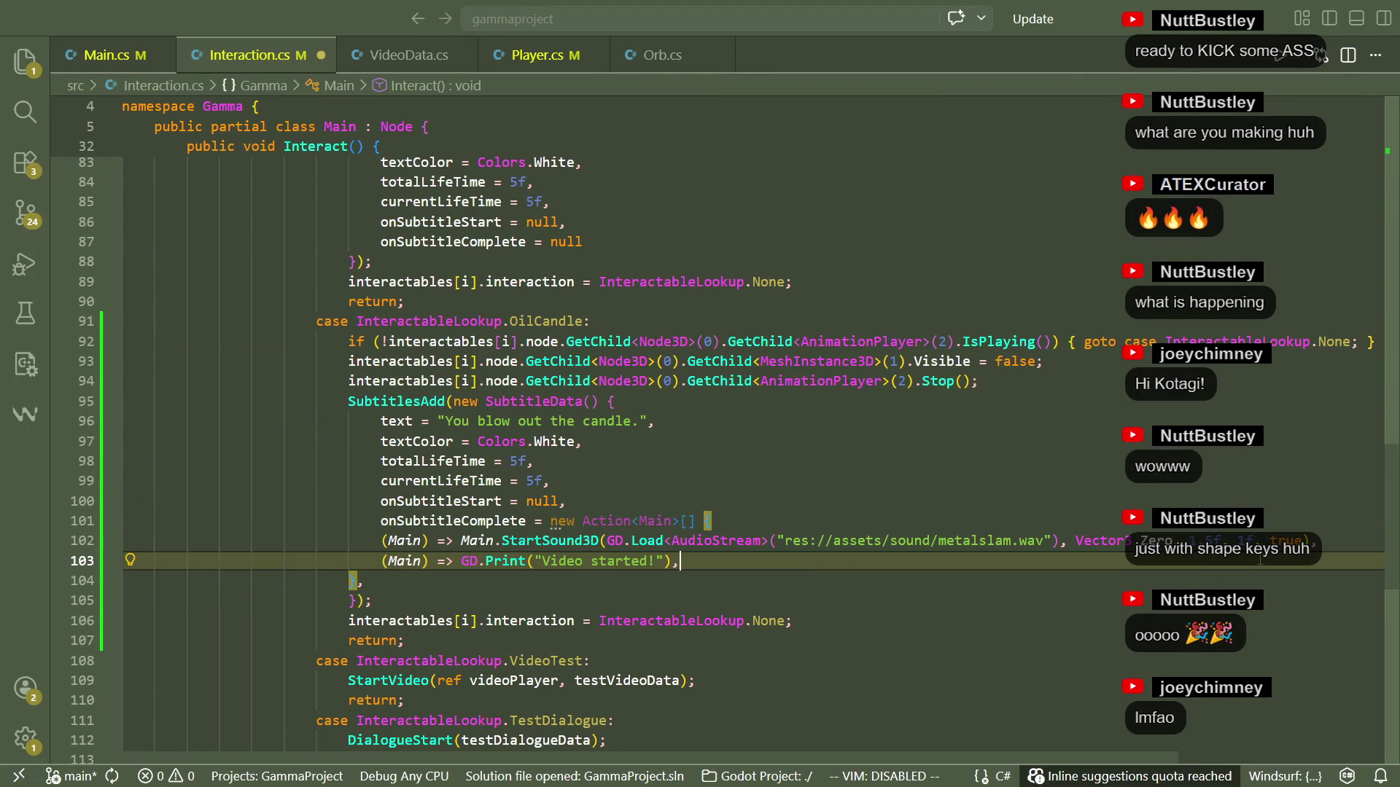
pyautogui.hotkey('ctrl', 'z')
pyautogui.hotkey('ctrl', 'z')
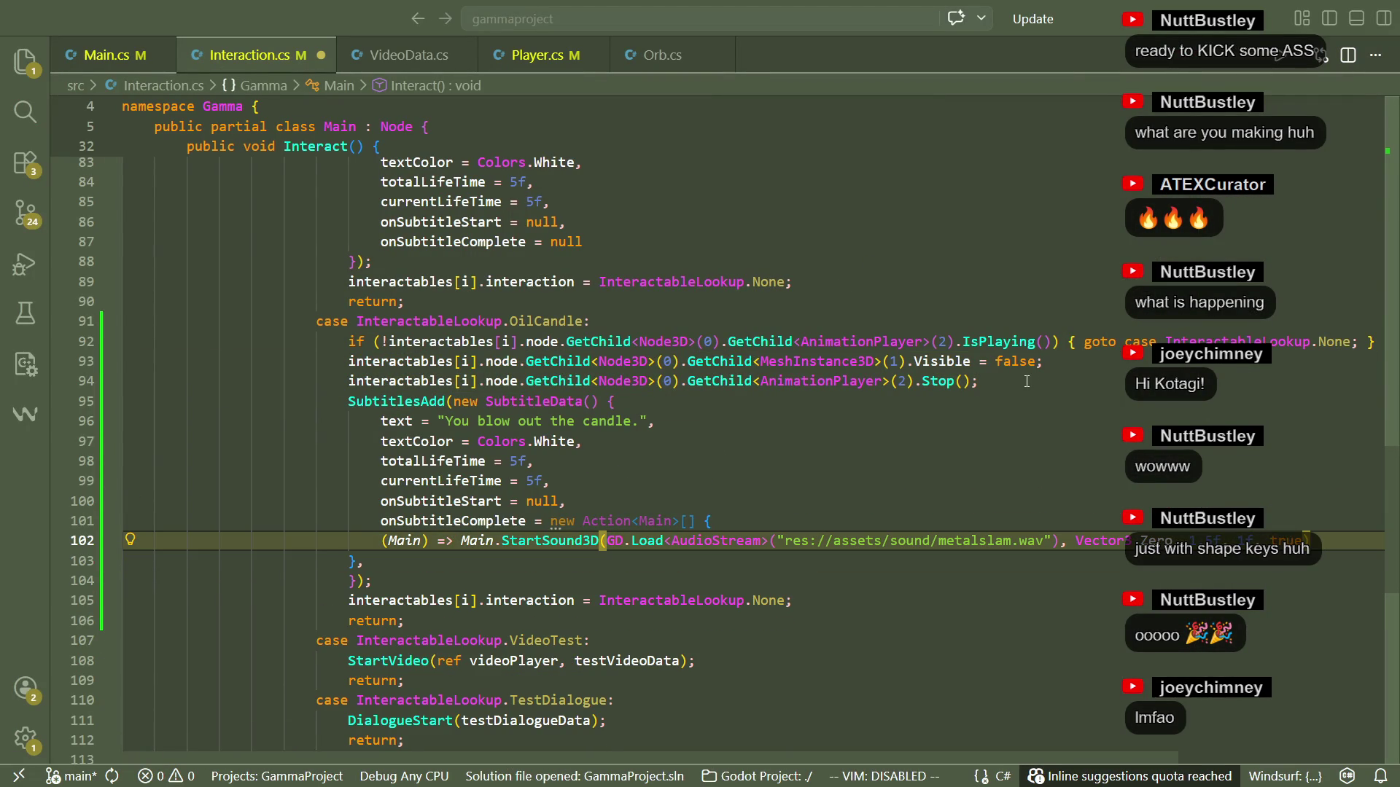
pyautogui.doubleClick(996, 541)
pyautogui.write('sigh')
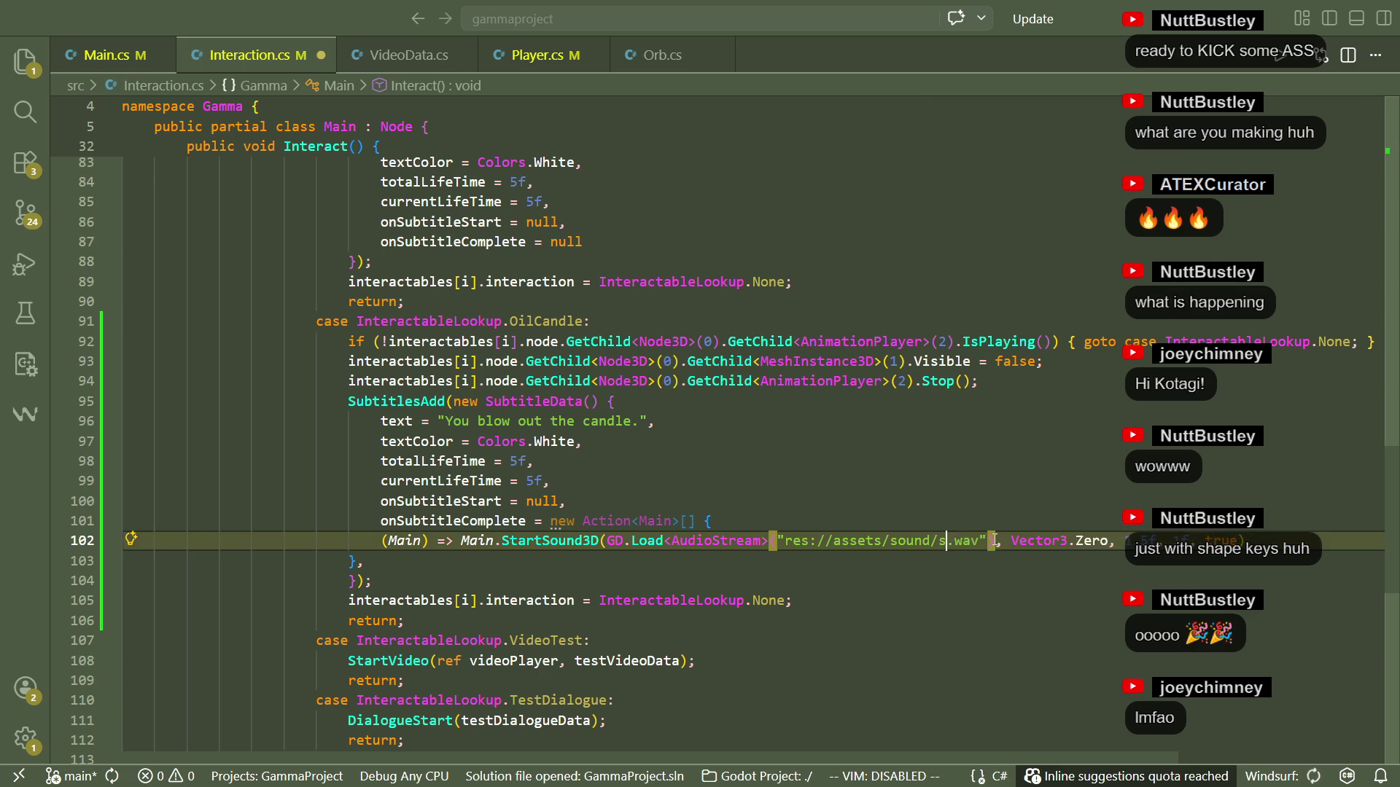
pyautogui.hotkey('ctrl', 's')
# Indent the sound-playing lines one level within the OilCandle case.
pyautogui.click(700, 580)
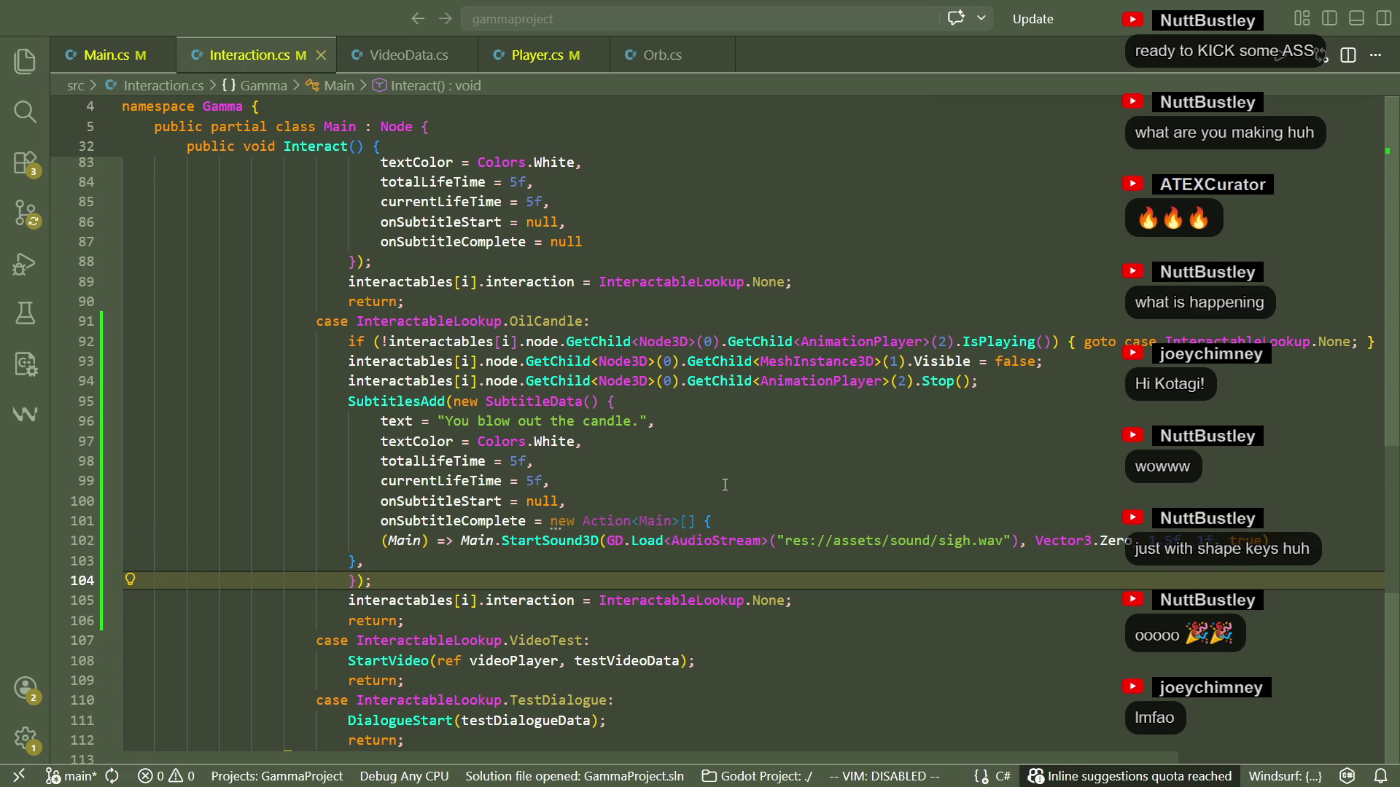
pyautogui.click(700, 481)
pyautogui.click(312, 581)
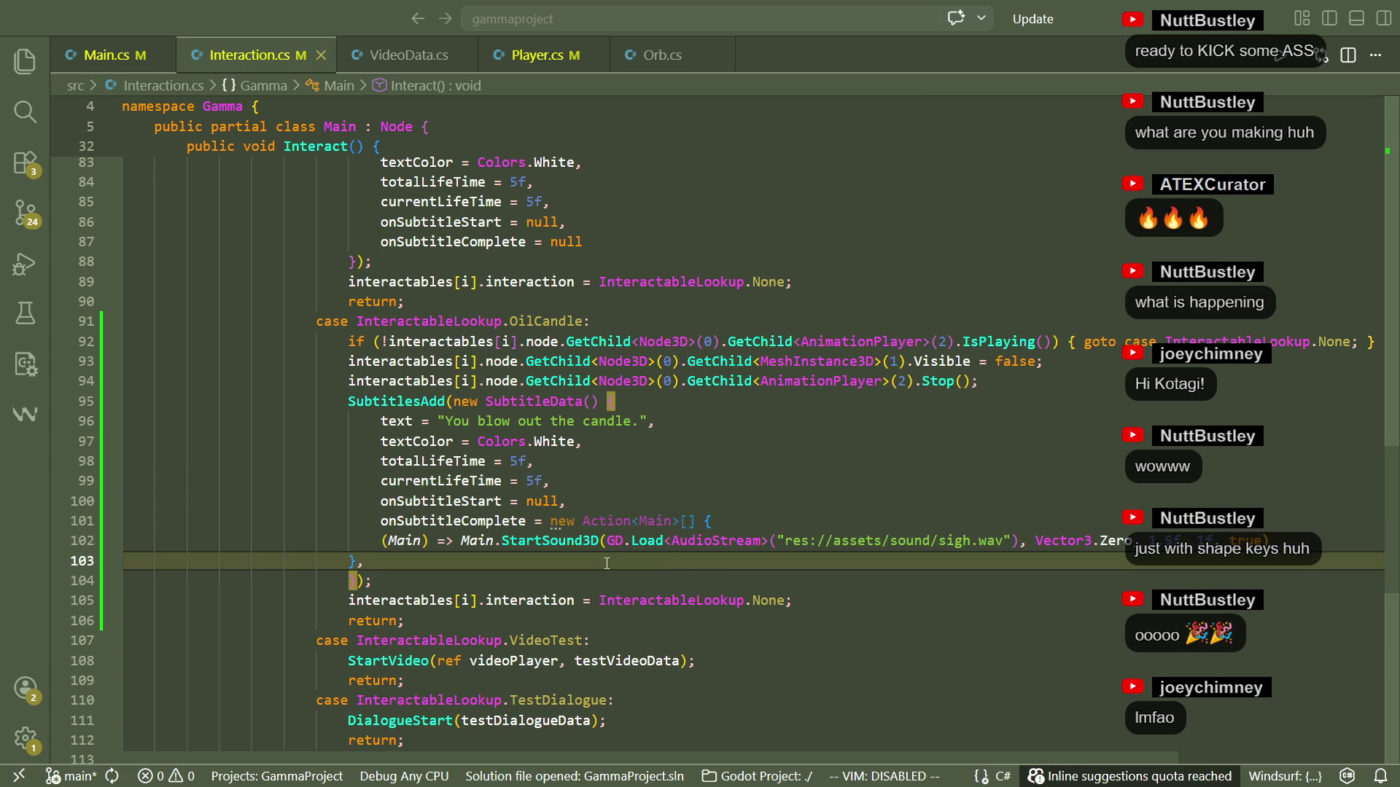
pyautogui.hotkey('shift', 'Up')
pyautogui.hotkey('shift', 'Up')
pyautogui.press('Tab')
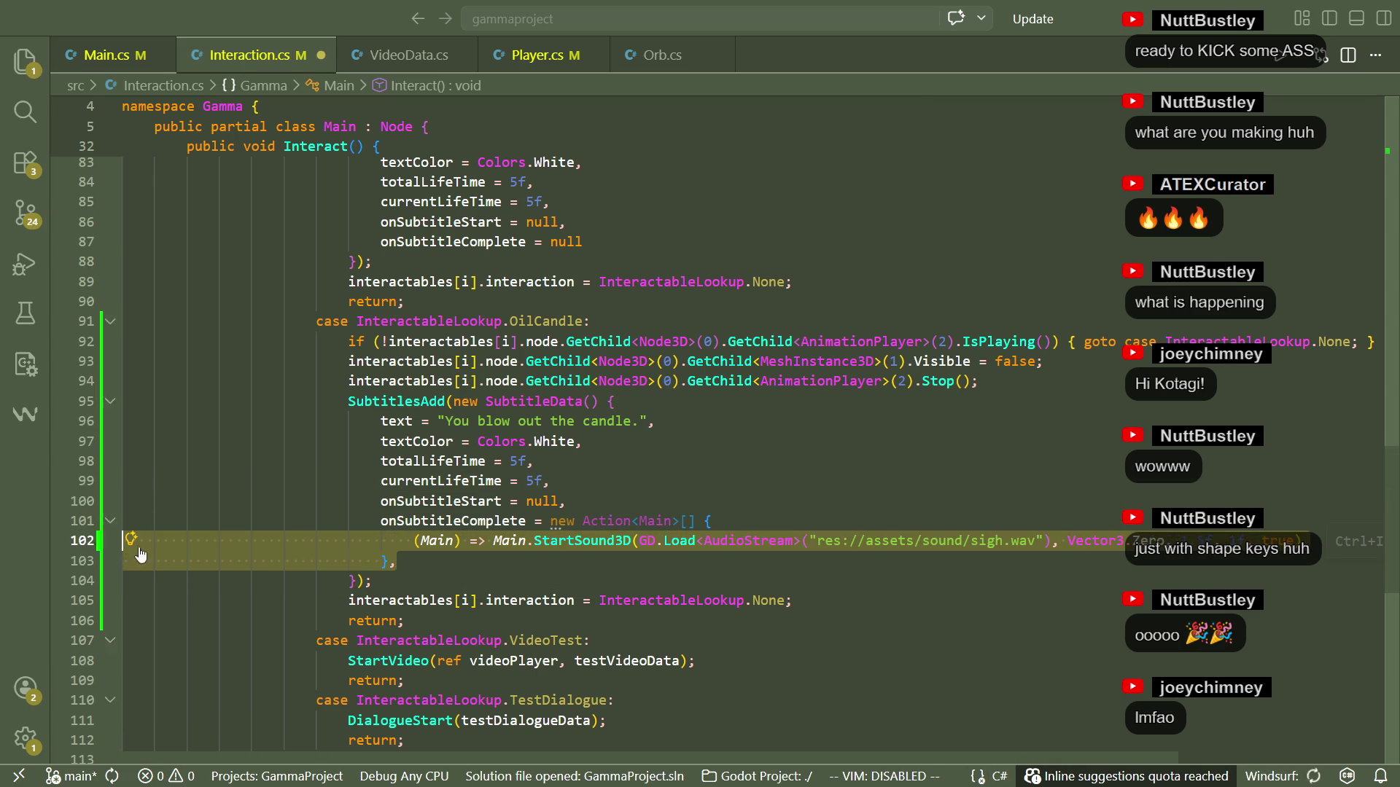
pyautogui.click(424, 580)
pyautogui.hotkey('alt', 'Tab')
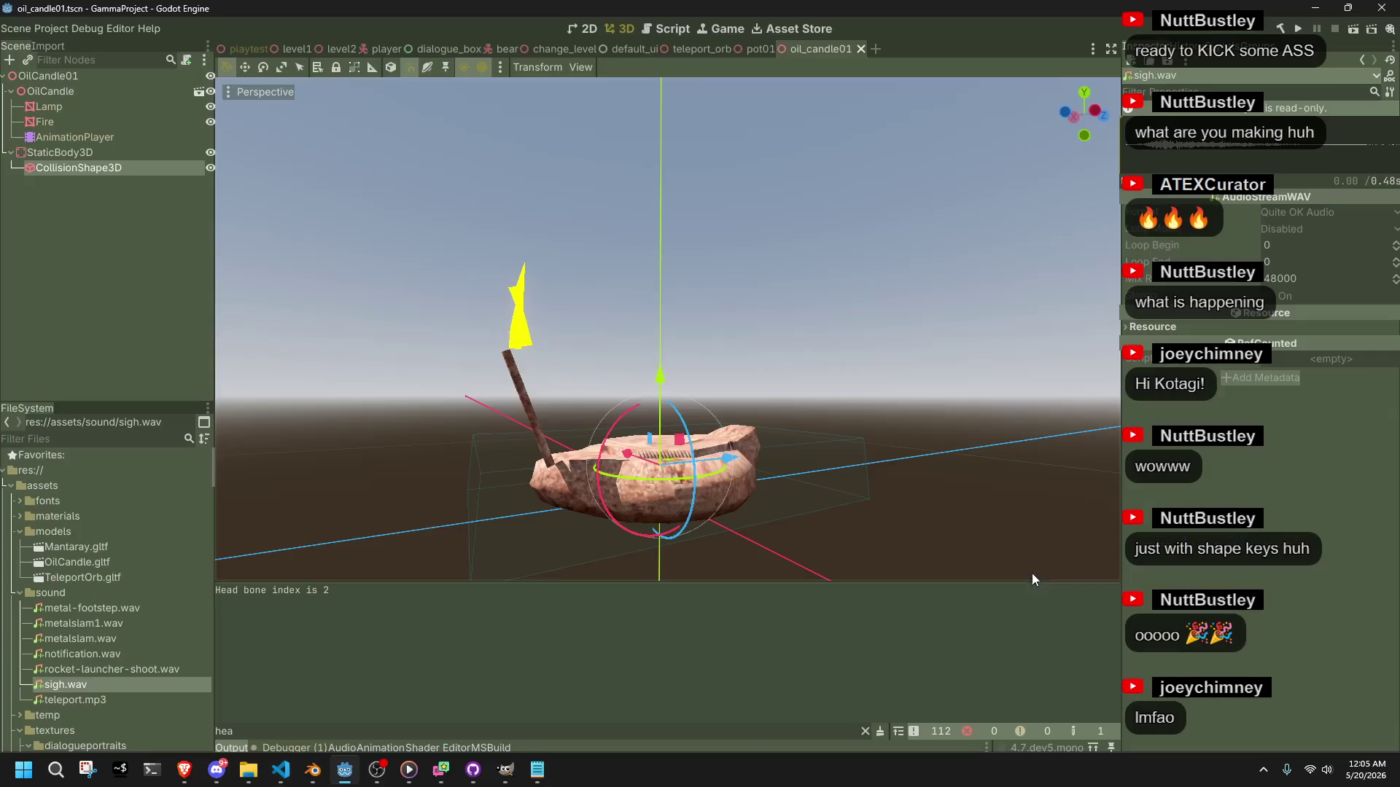
pyautogui.click(1294, 29)
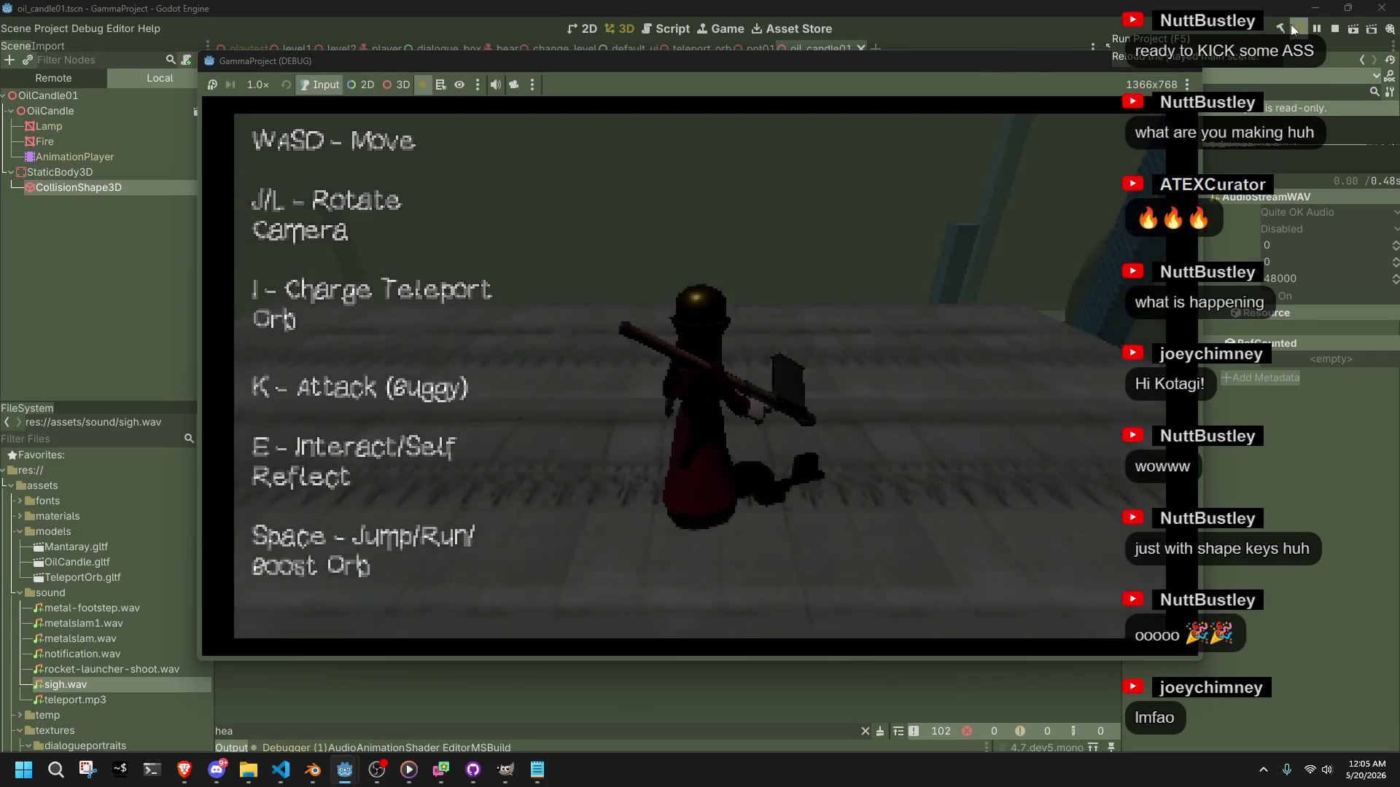
pyautogui.press('k')
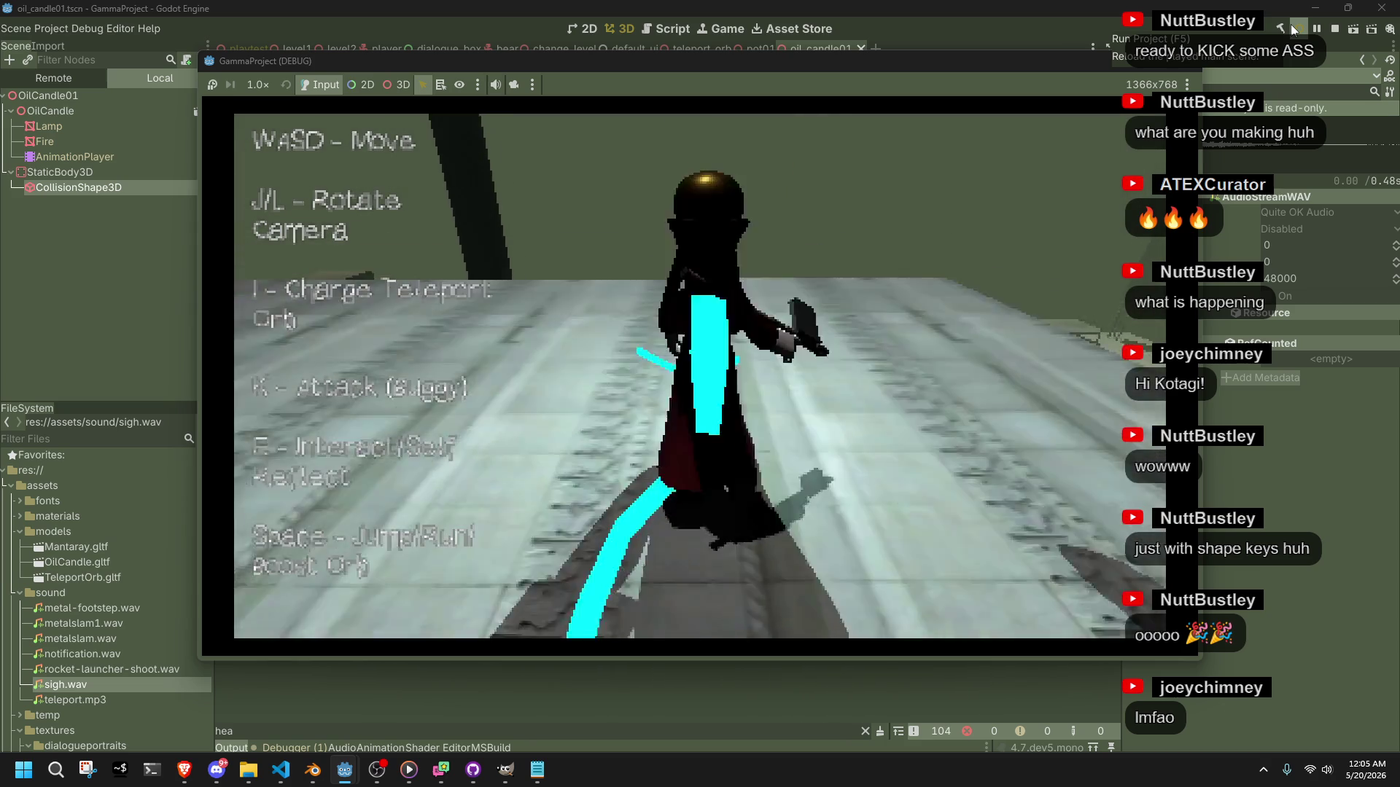
pyautogui.press('k')
pyautogui.press('k')
pyautogui.press('k')
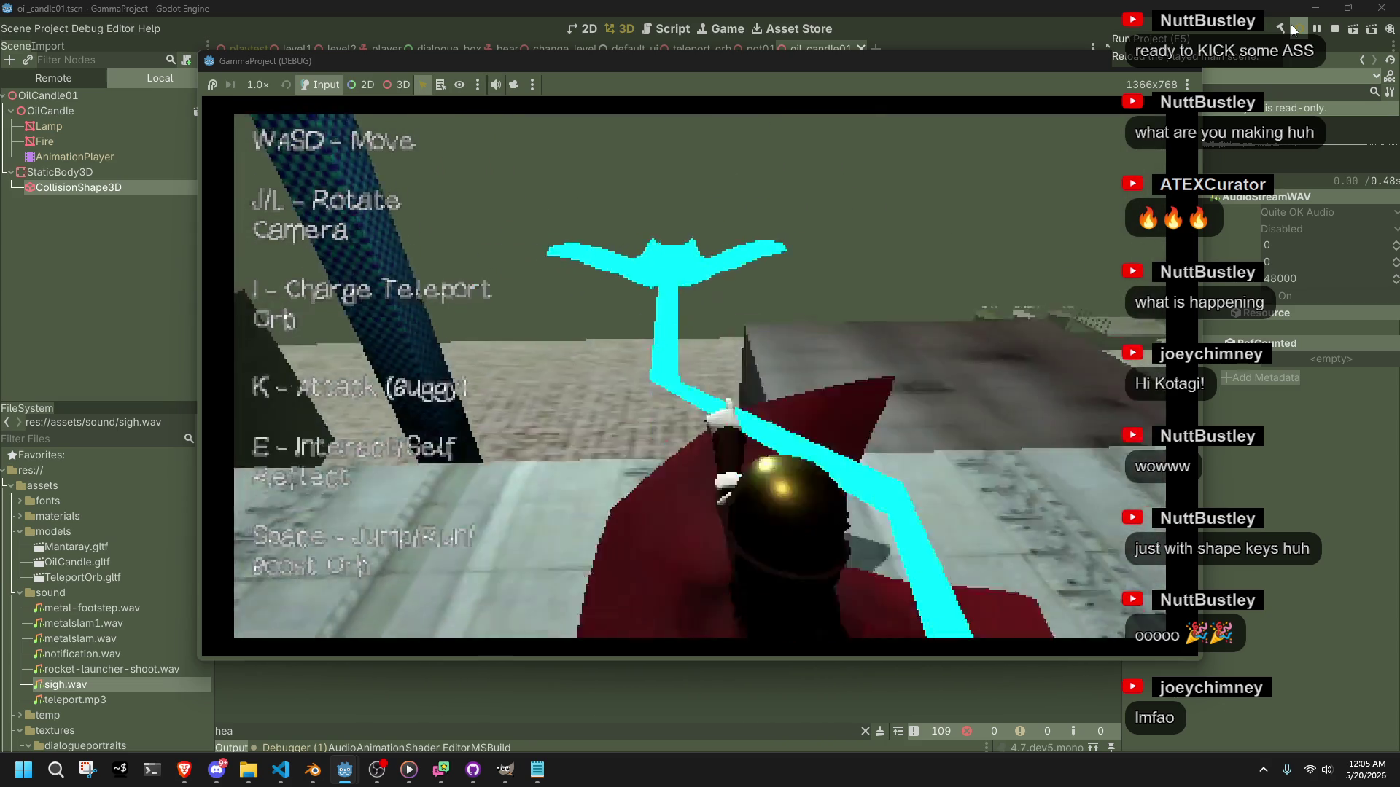
pyautogui.press('k')
pyautogui.press('k')
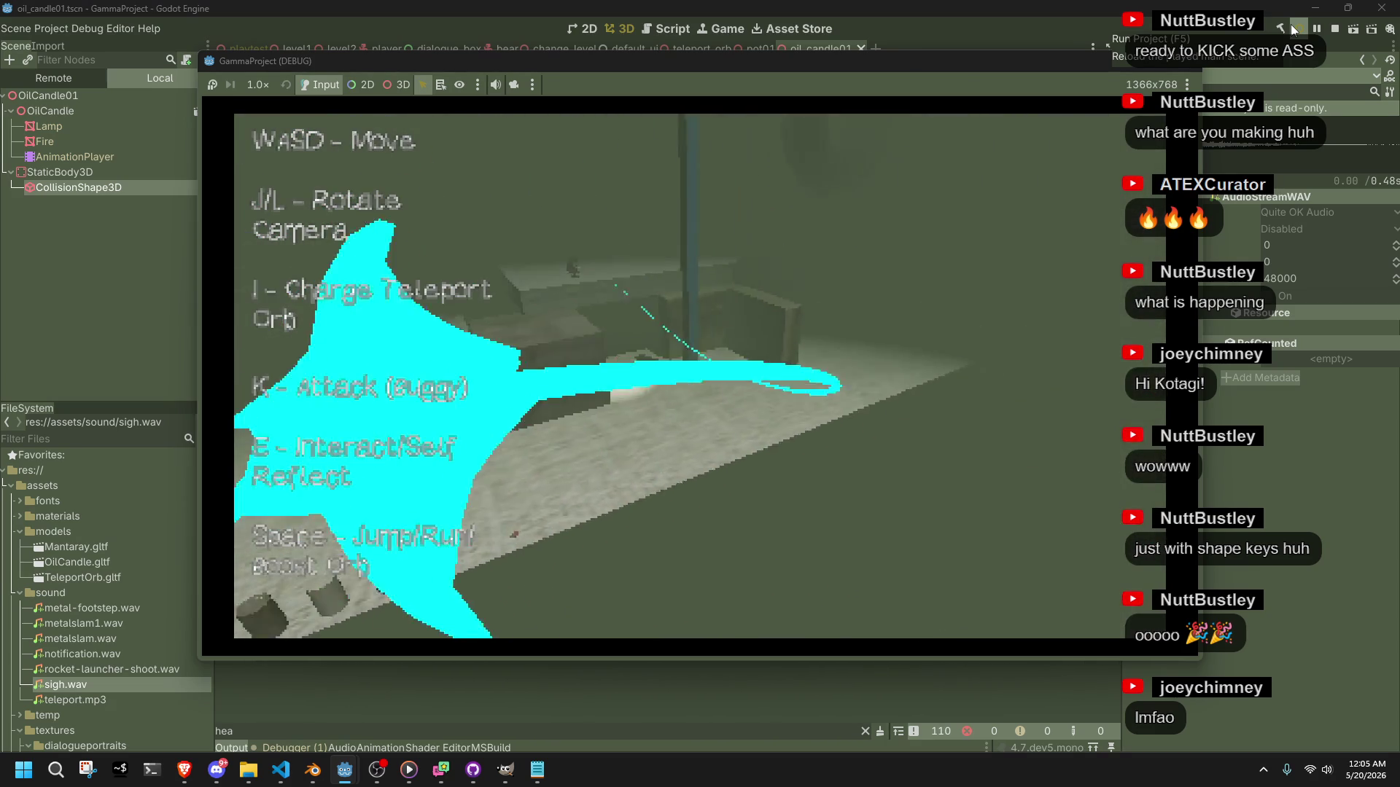
pyautogui.press('k')
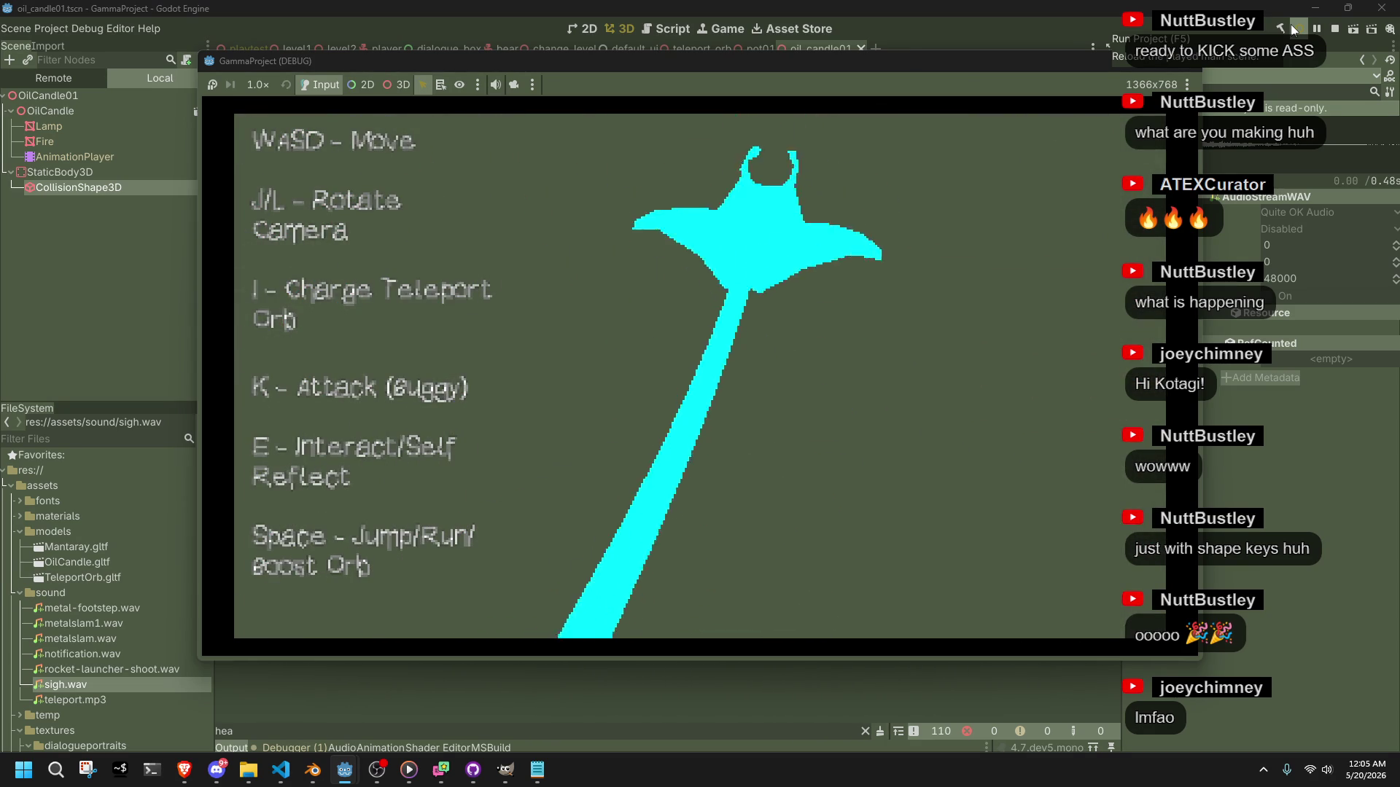
pyautogui.press('k')
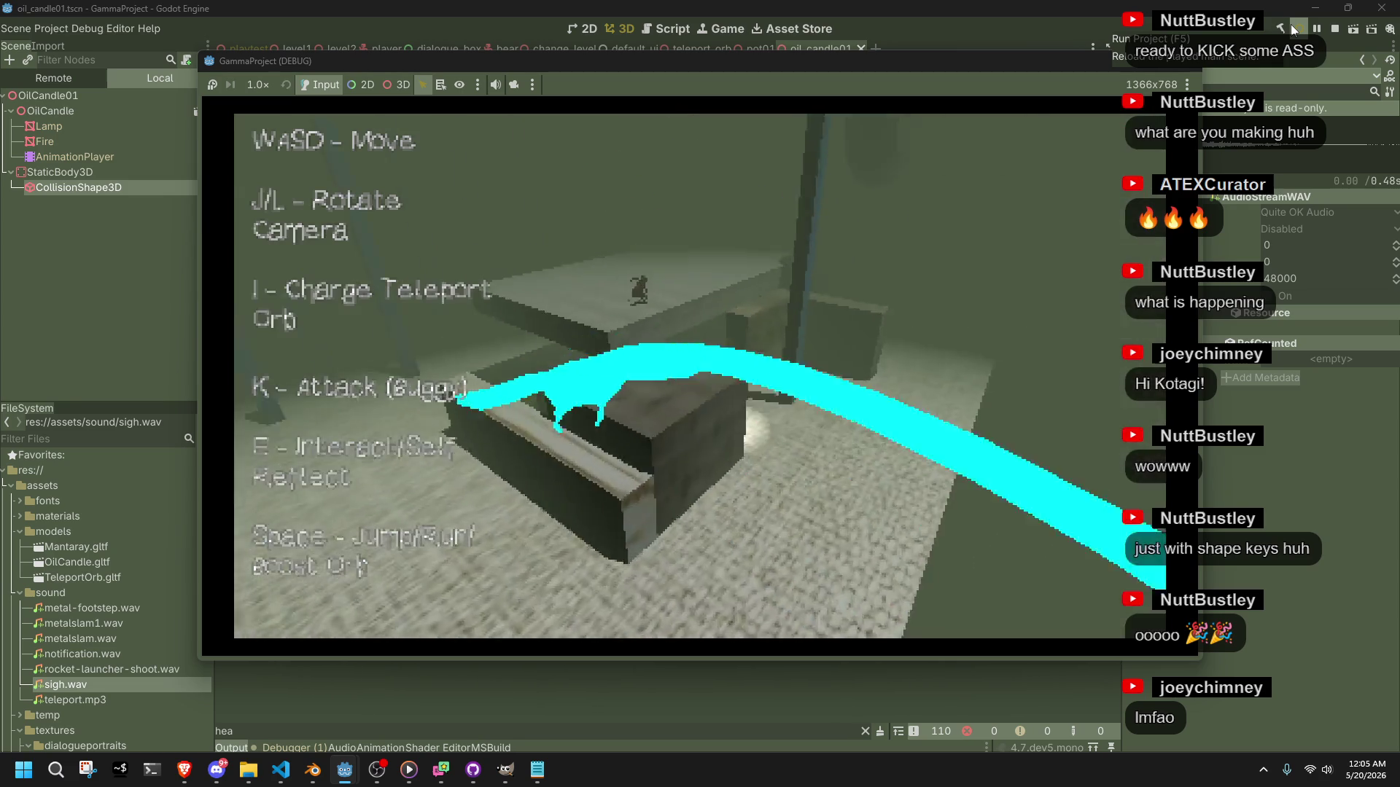
pyautogui.press('w')
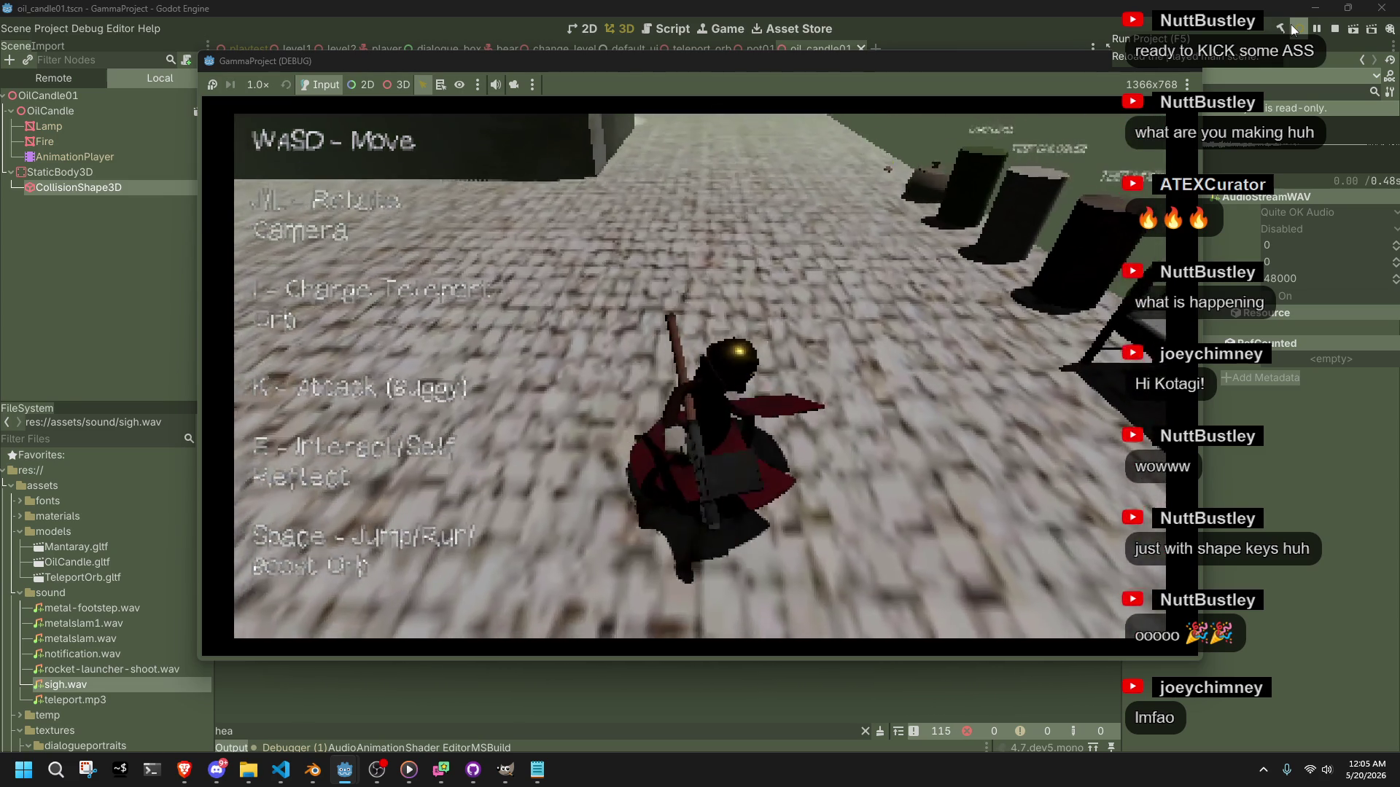
pyautogui.press('w')
pyautogui.press('j')
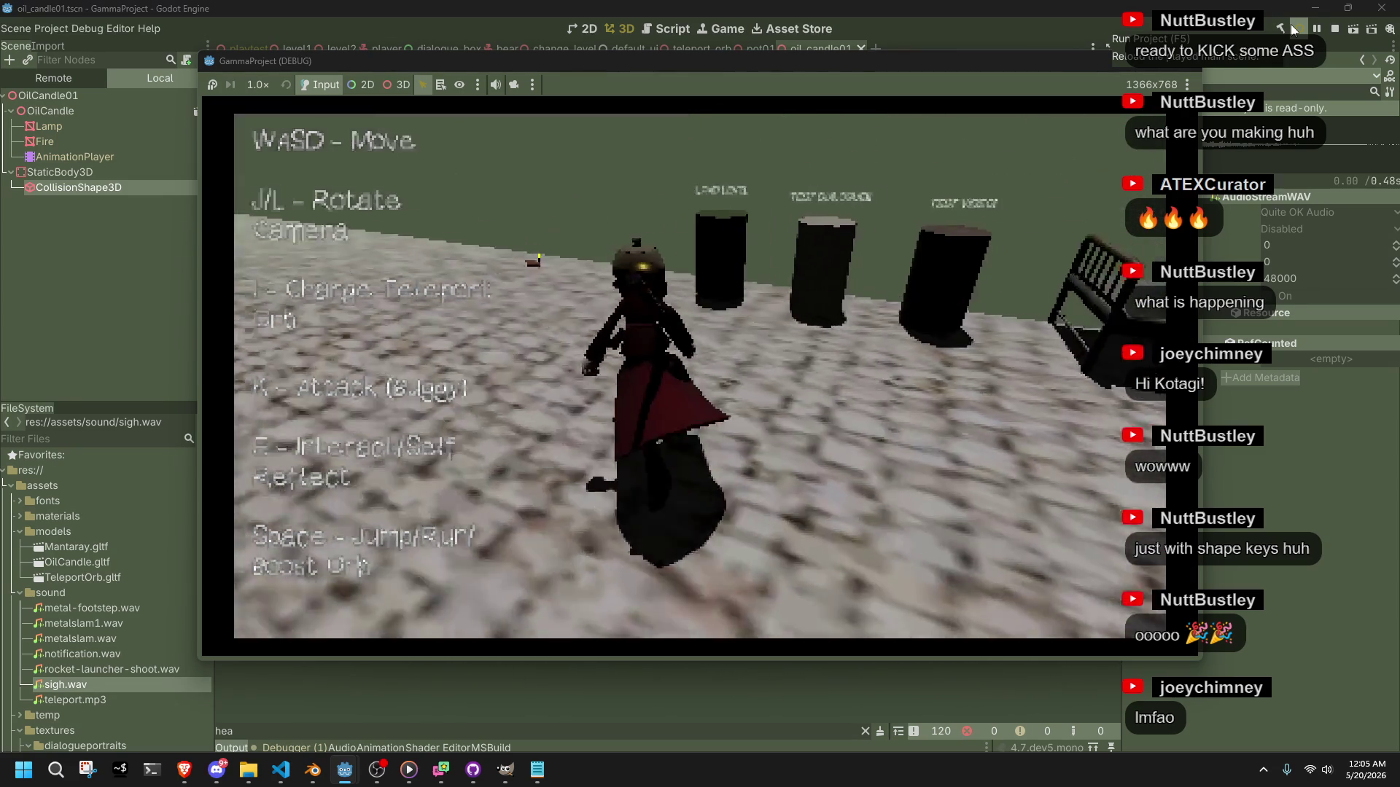
pyautogui.press('l')
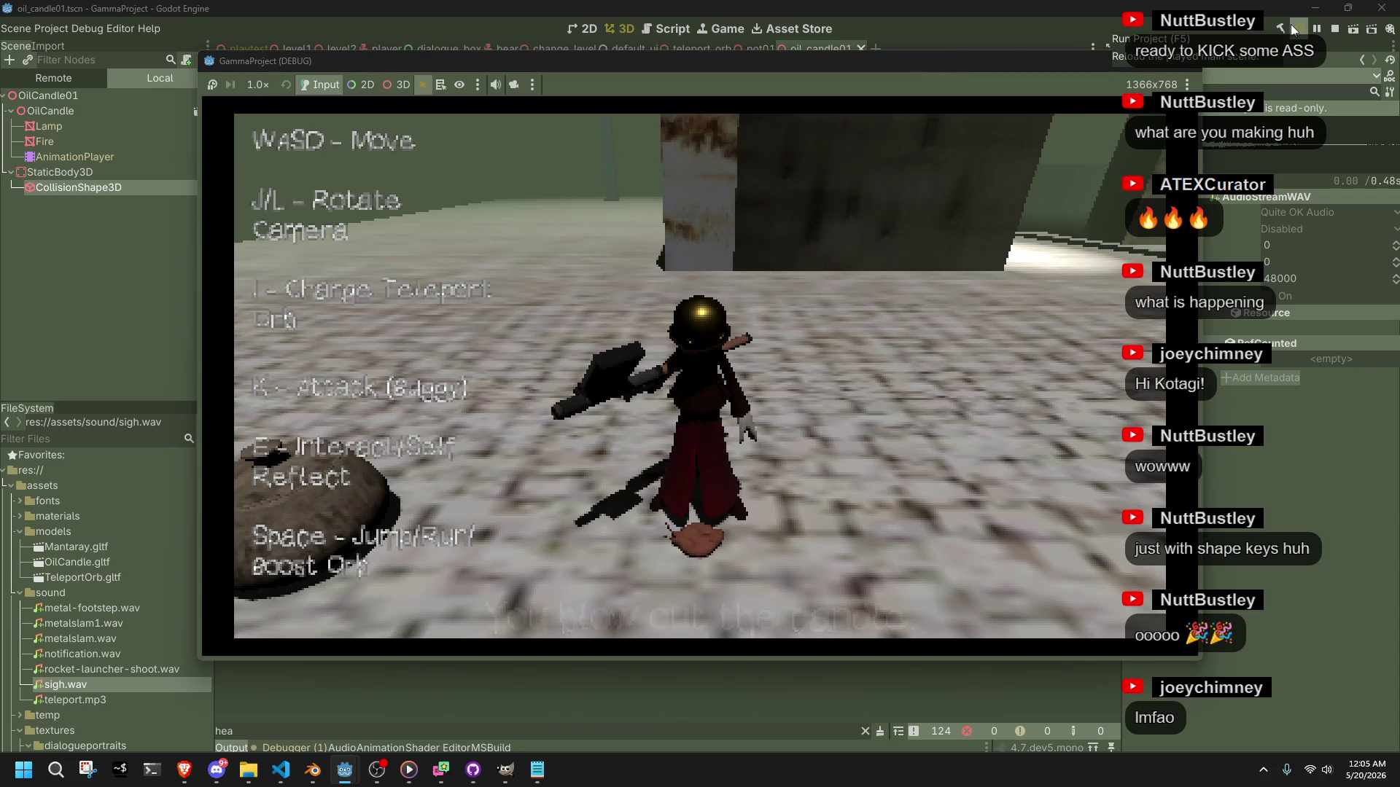
pyautogui.press('d')
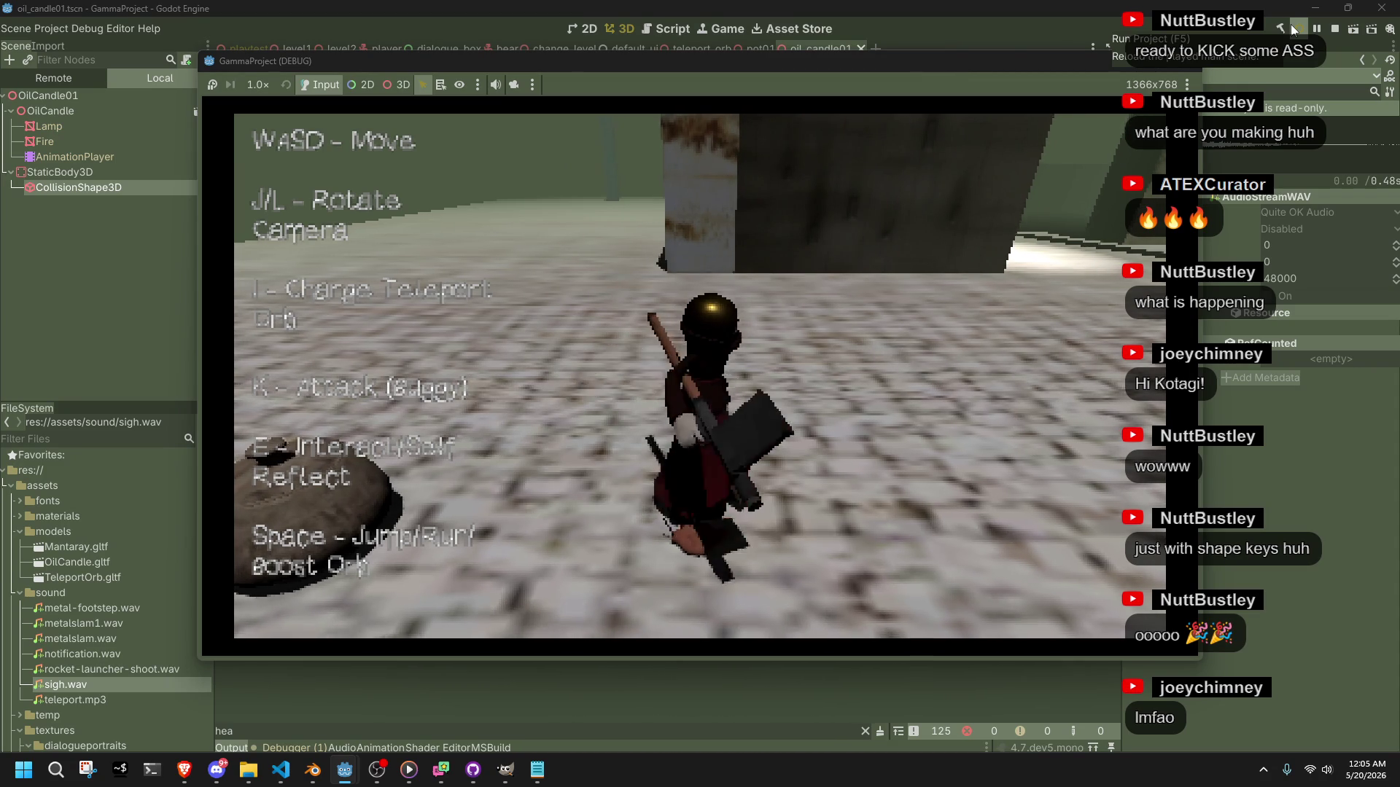
pyautogui.press('w')
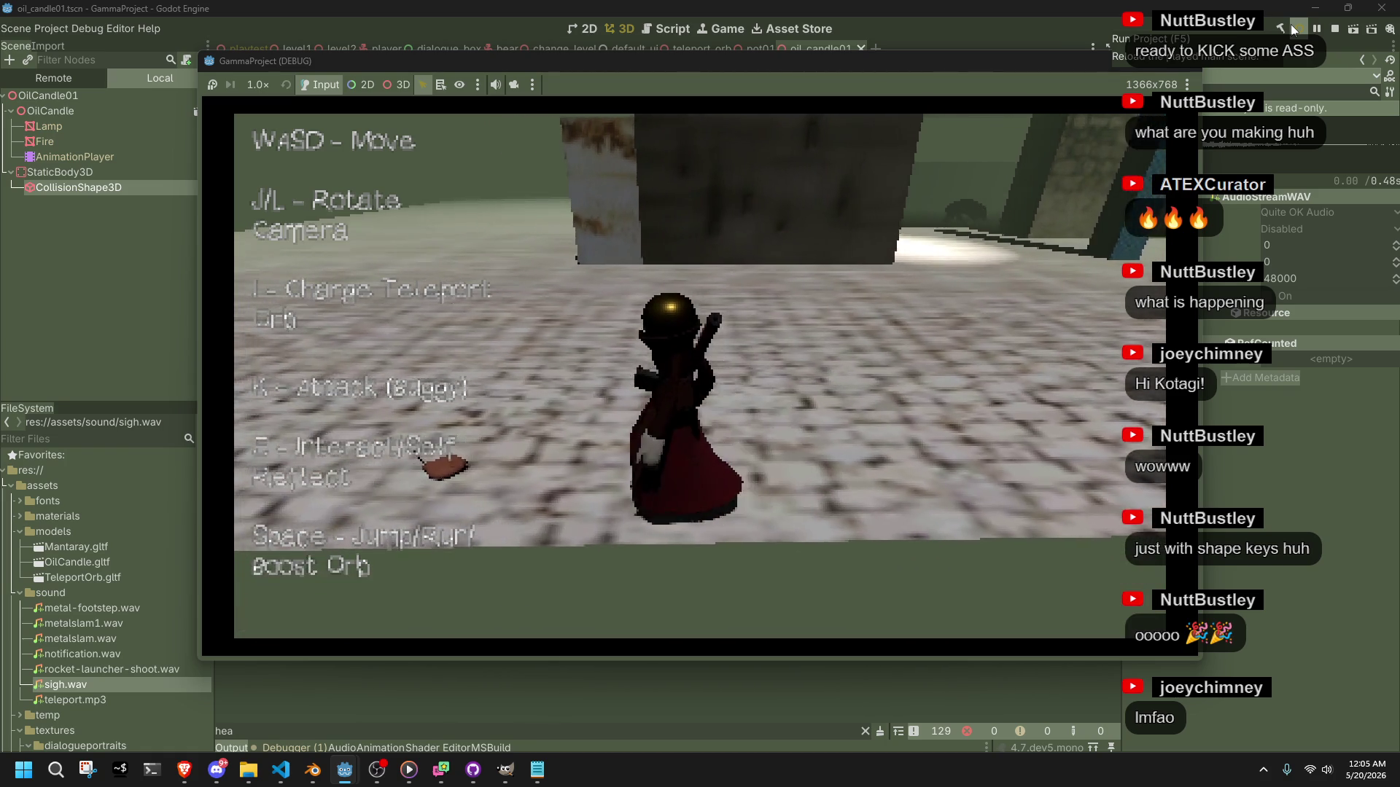
pyautogui.press('F8')
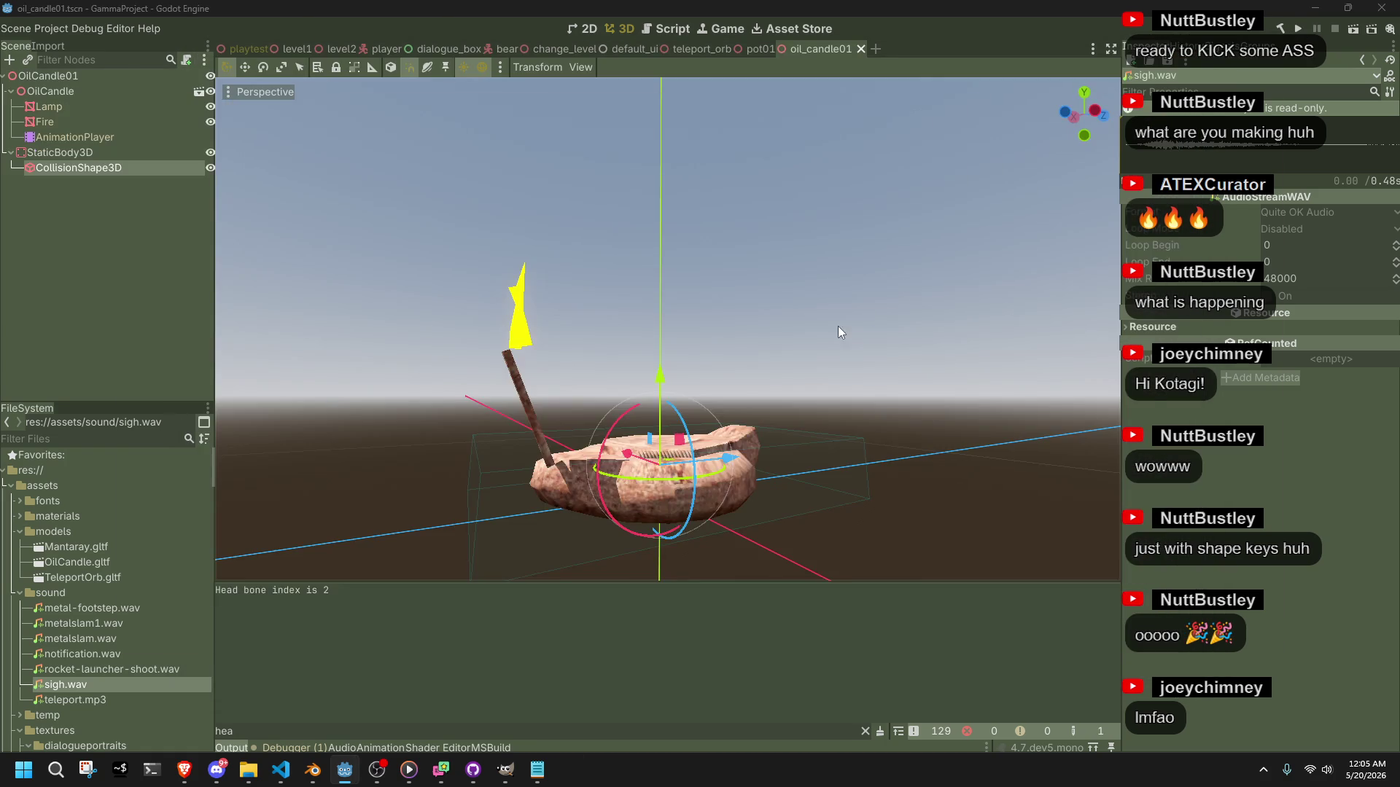
pyautogui.hotkey('alt', 'Tab')
# Select the candle mesh-hiding line 93 so it can be reused.
pyautogui.click(736, 478)
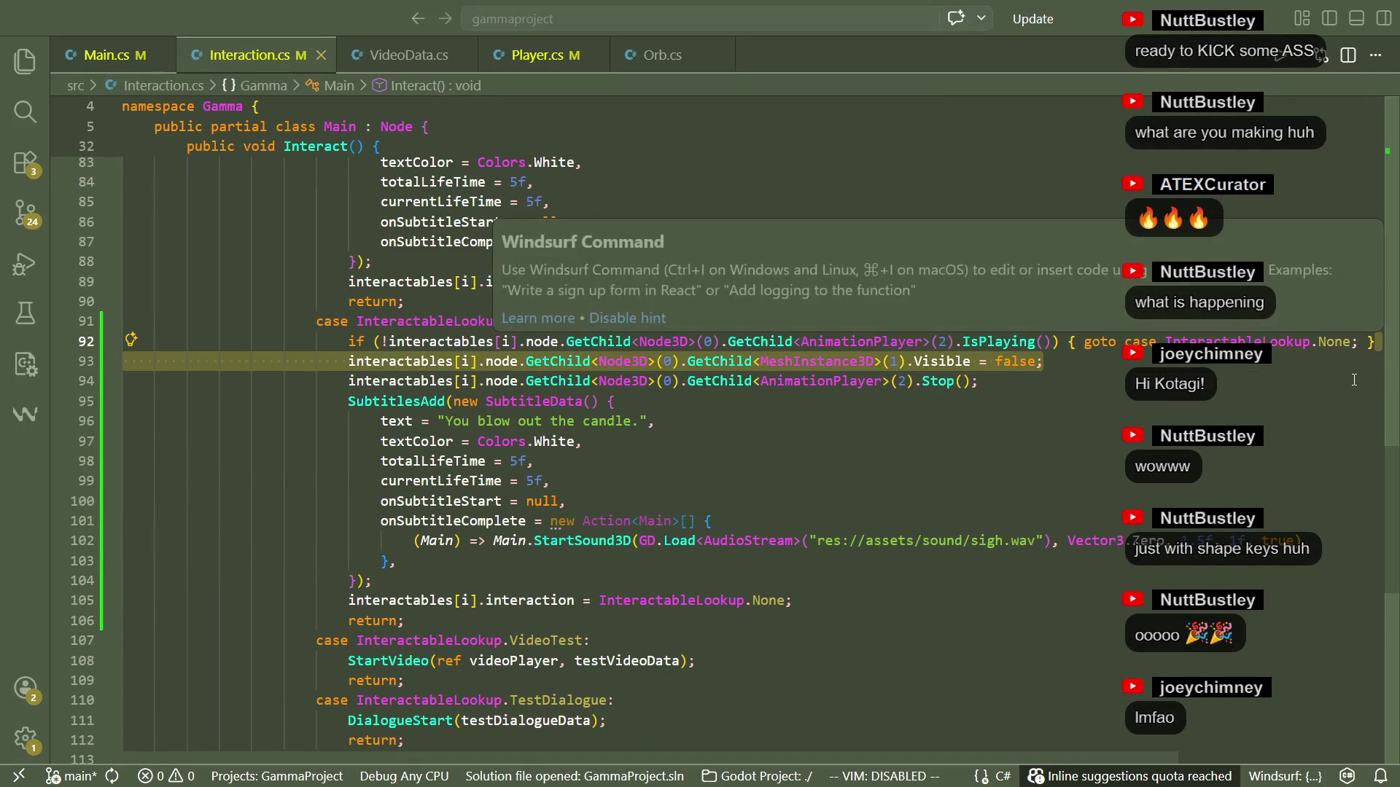
pyautogui.click(1209, 382)
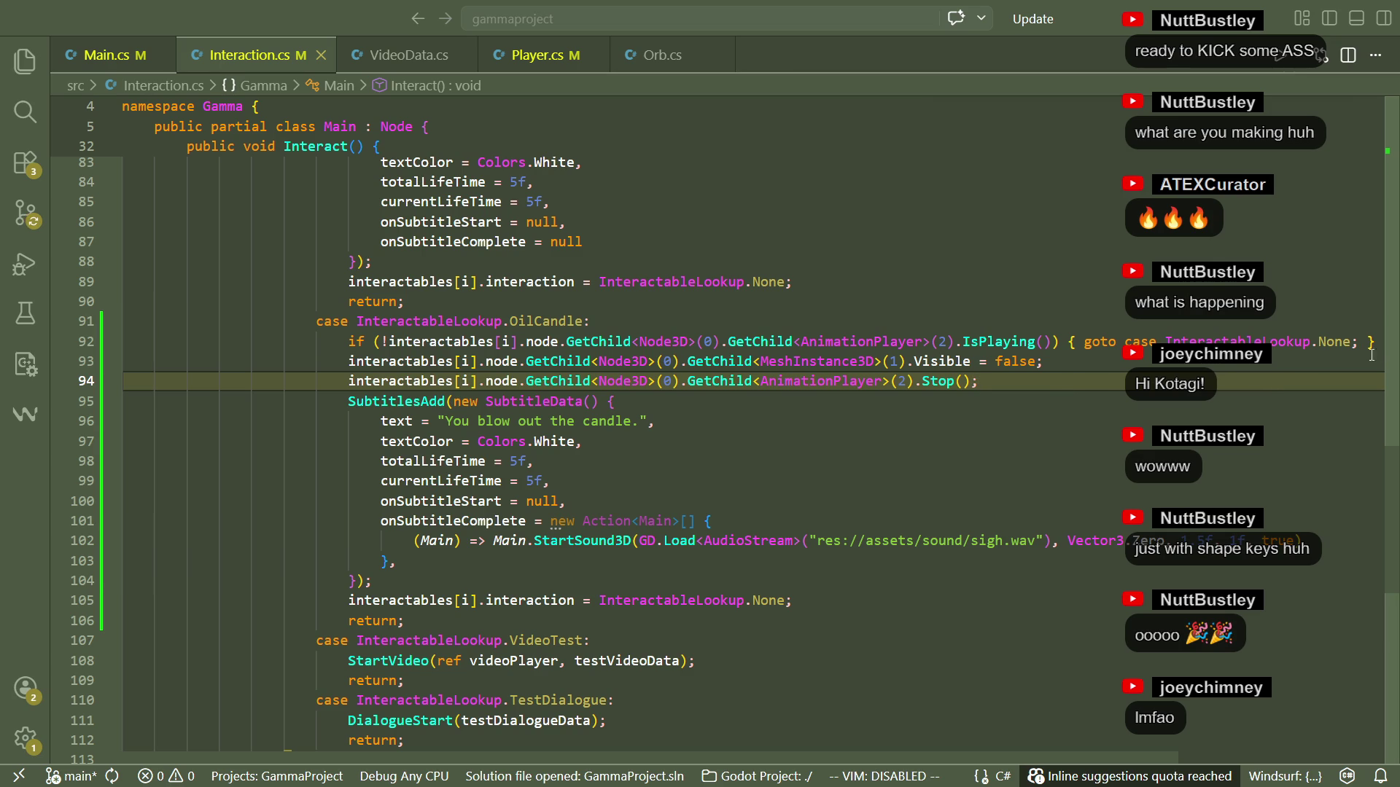
pyautogui.moveTo(1372, 355); pyautogui.dragTo(1378, 346)
pyautogui.press('BackSpace')
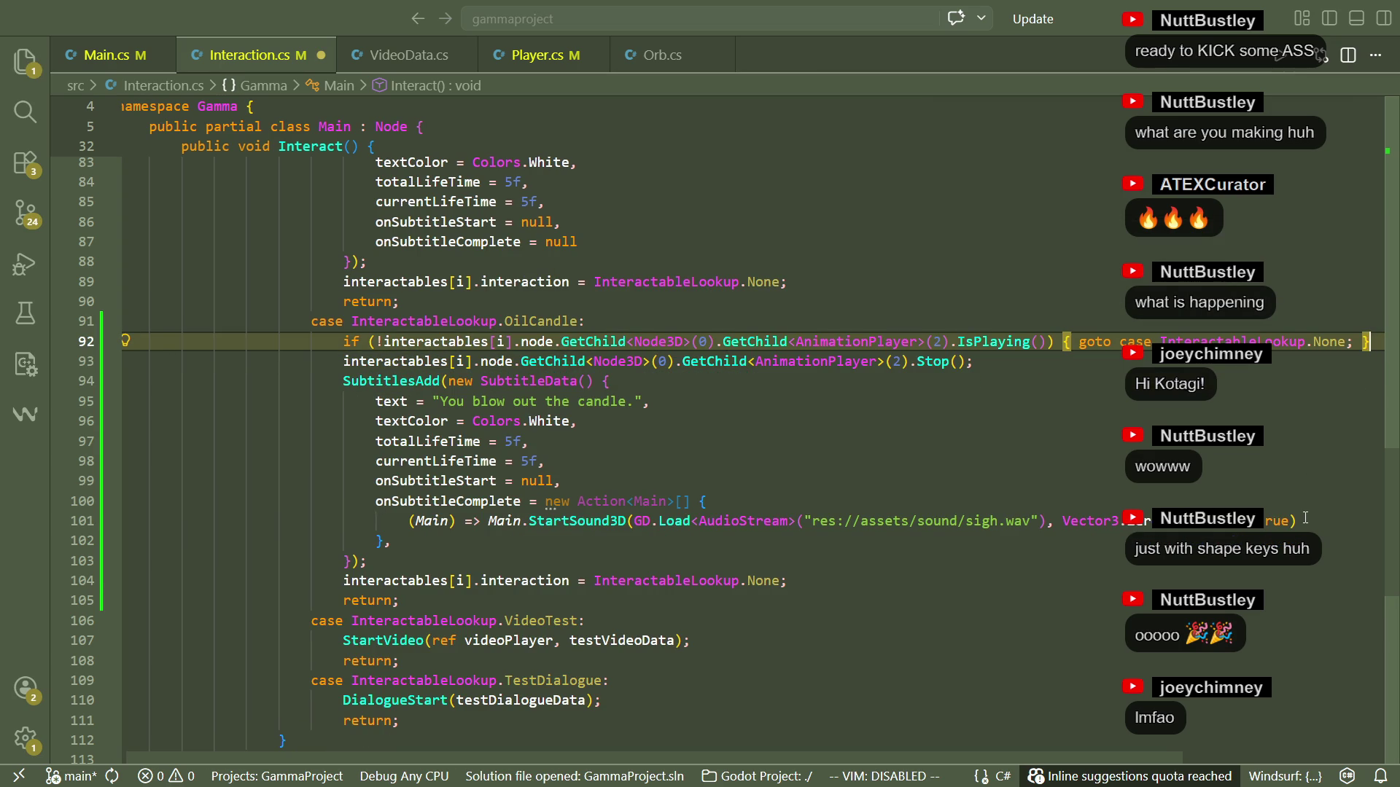
pyautogui.hotkey('ctrl', 'z')
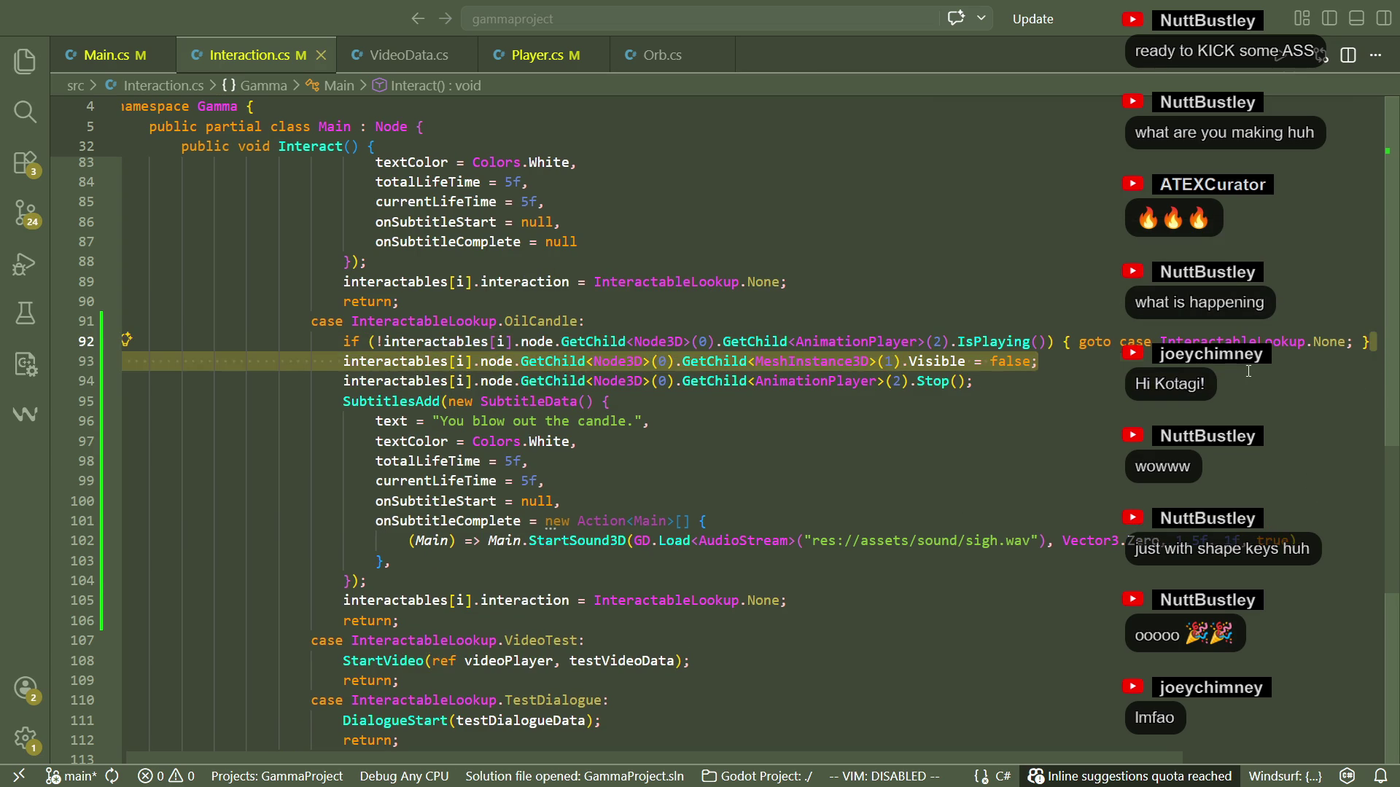
pyautogui.click(1249, 376)
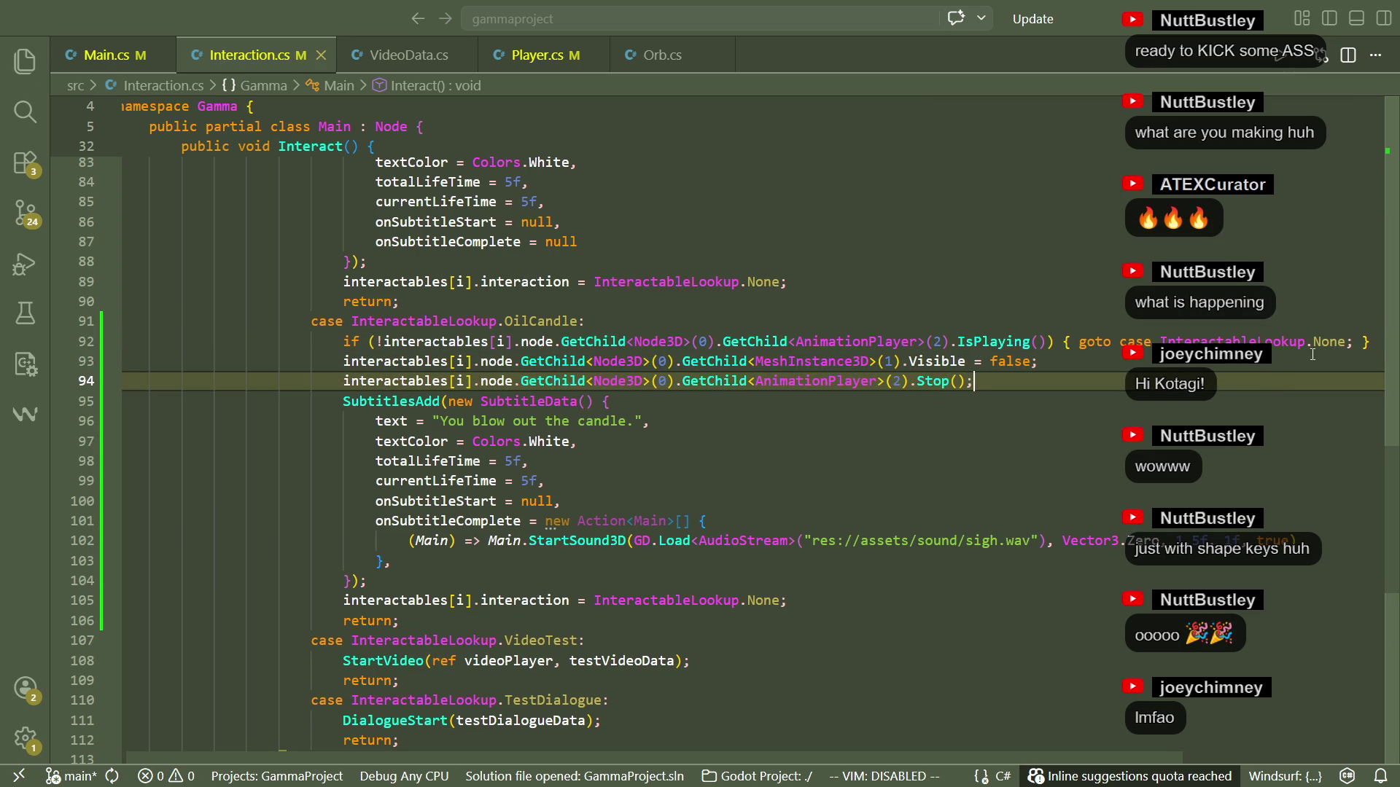
pyautogui.moveTo(1376, 354); pyautogui.dragTo(1374, 342)
pyautogui.hotkey('ctrl', 'c')
# Add a '(Main) =>' callback after the sigh.wav call containing the pasted mesh-hiding line.
pyautogui.click(846, 568)
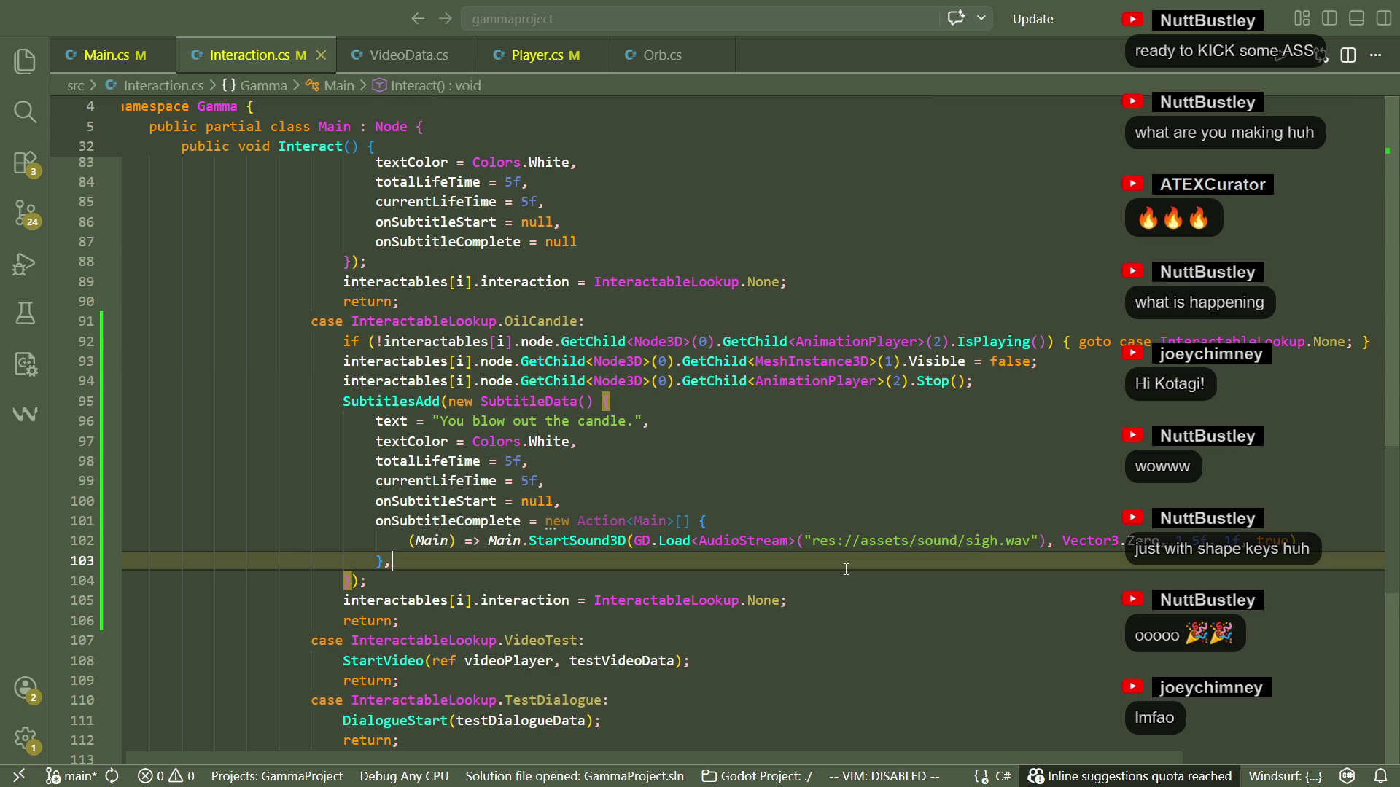
pyautogui.press('Up')
pyautogui.press('End')
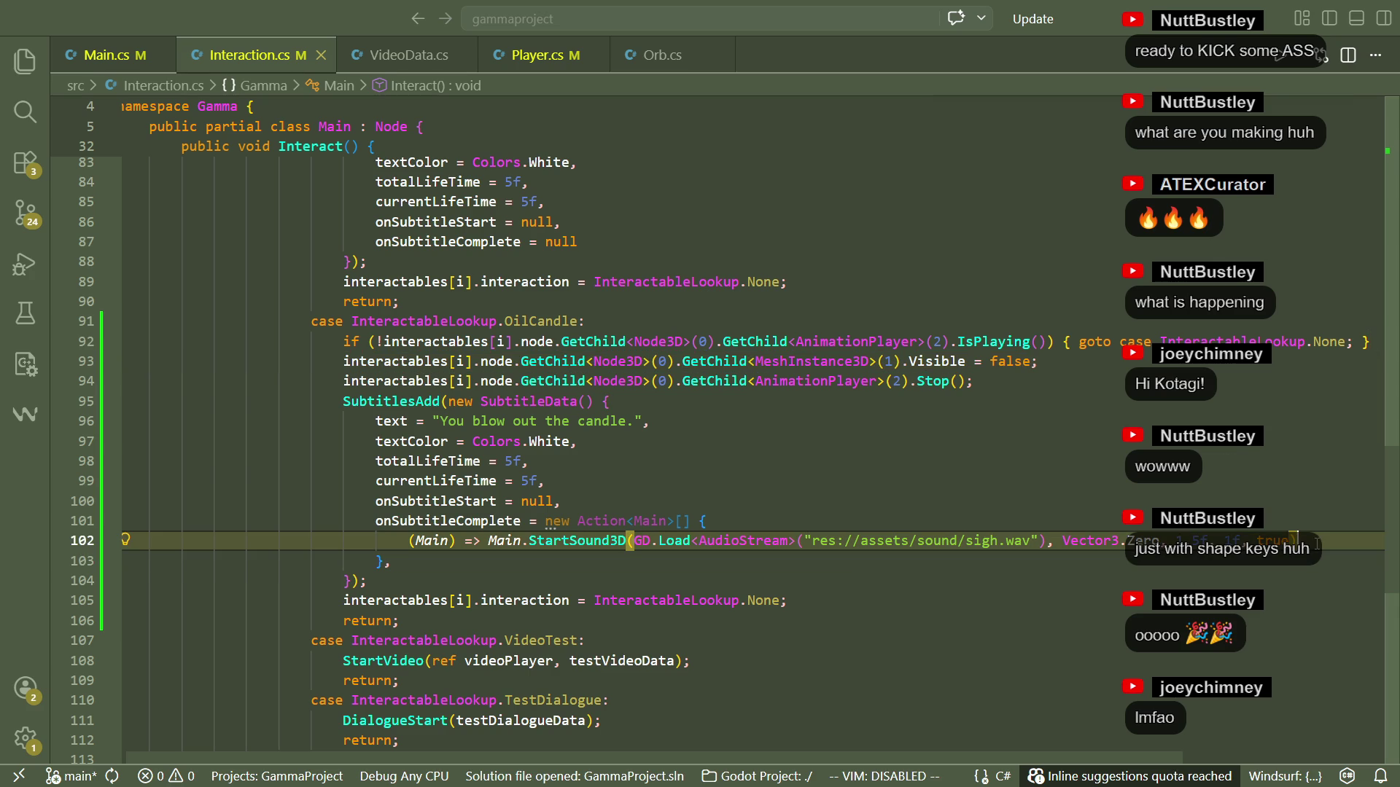
pyautogui.press('Return')
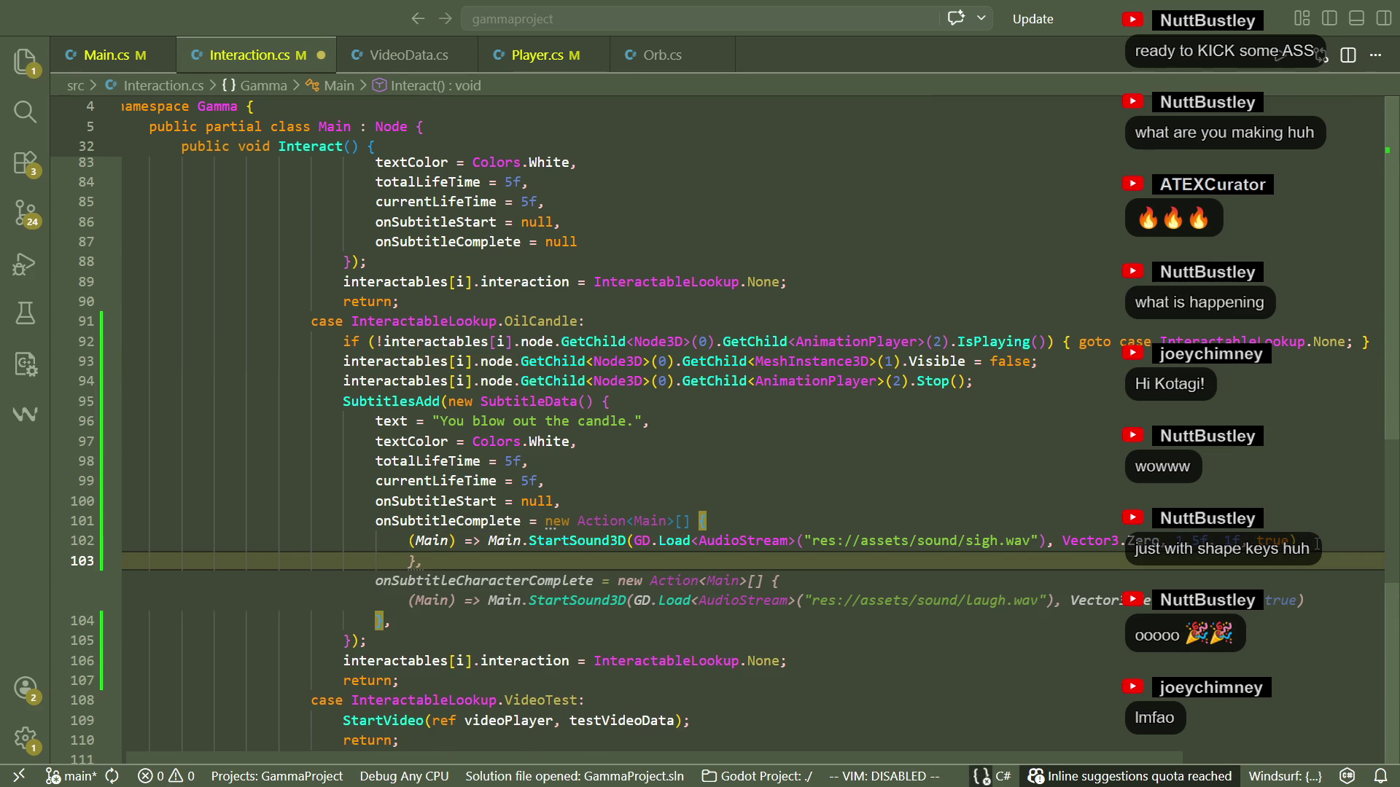
pyautogui.write('(Main)')
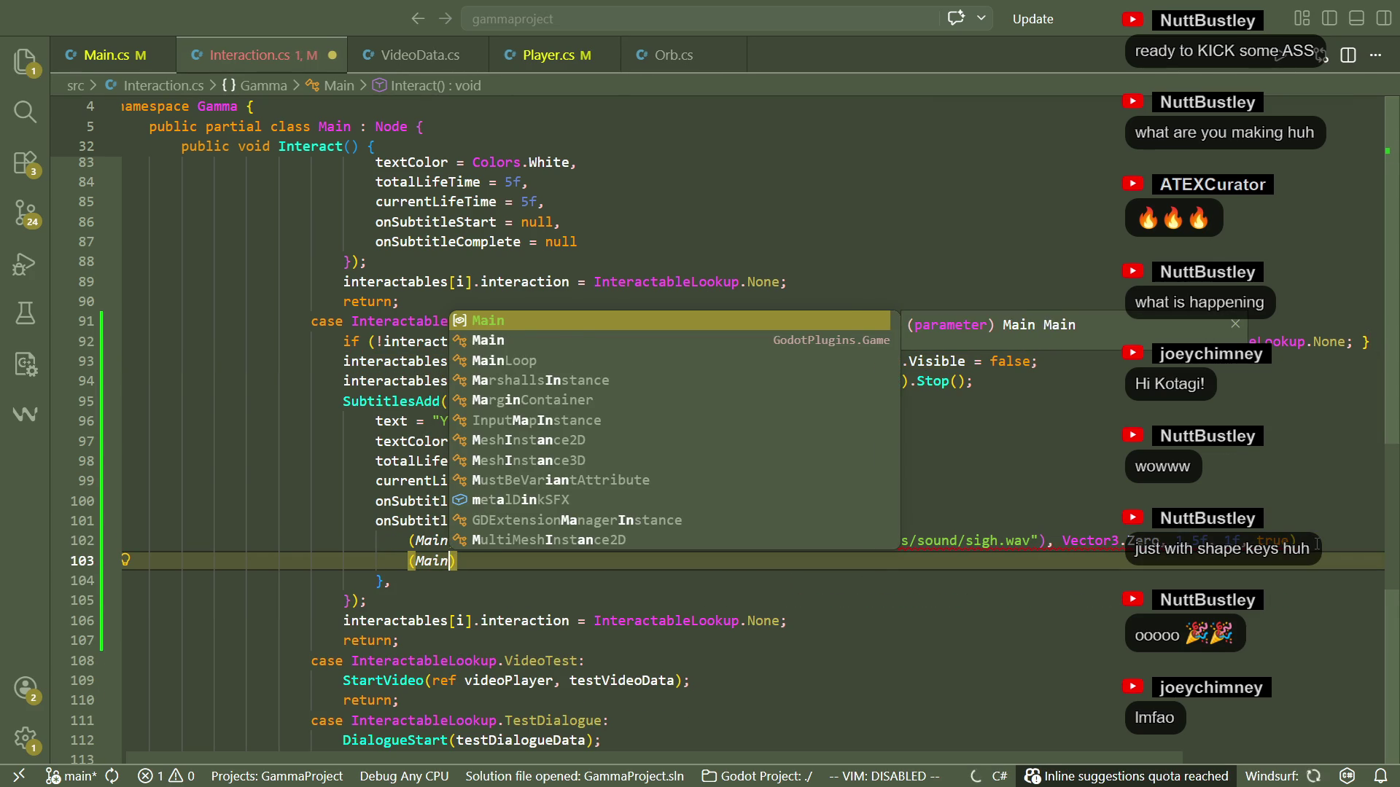
pyautogui.write(' =>')
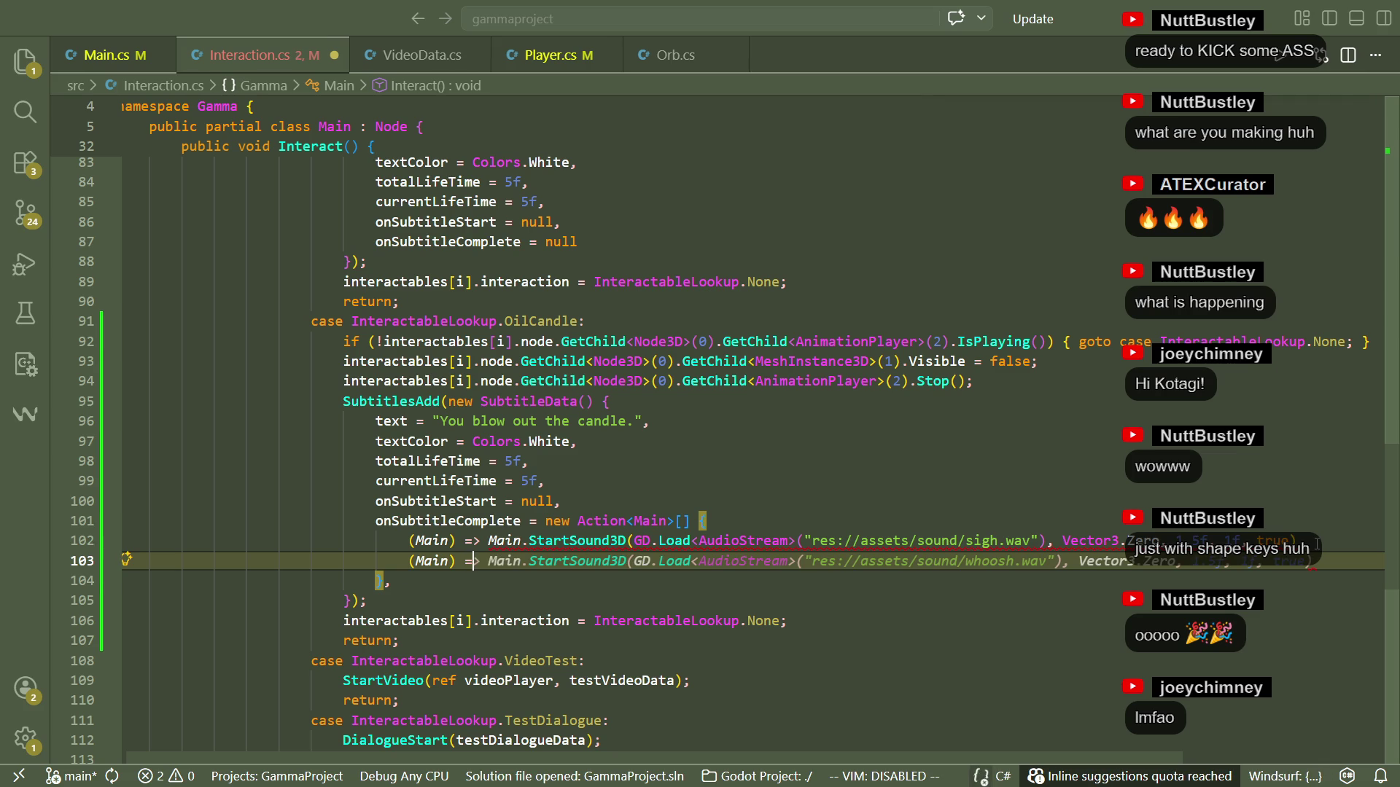
pyautogui.press('Return')
pyautogui.hotkey('ctrl', 'v')
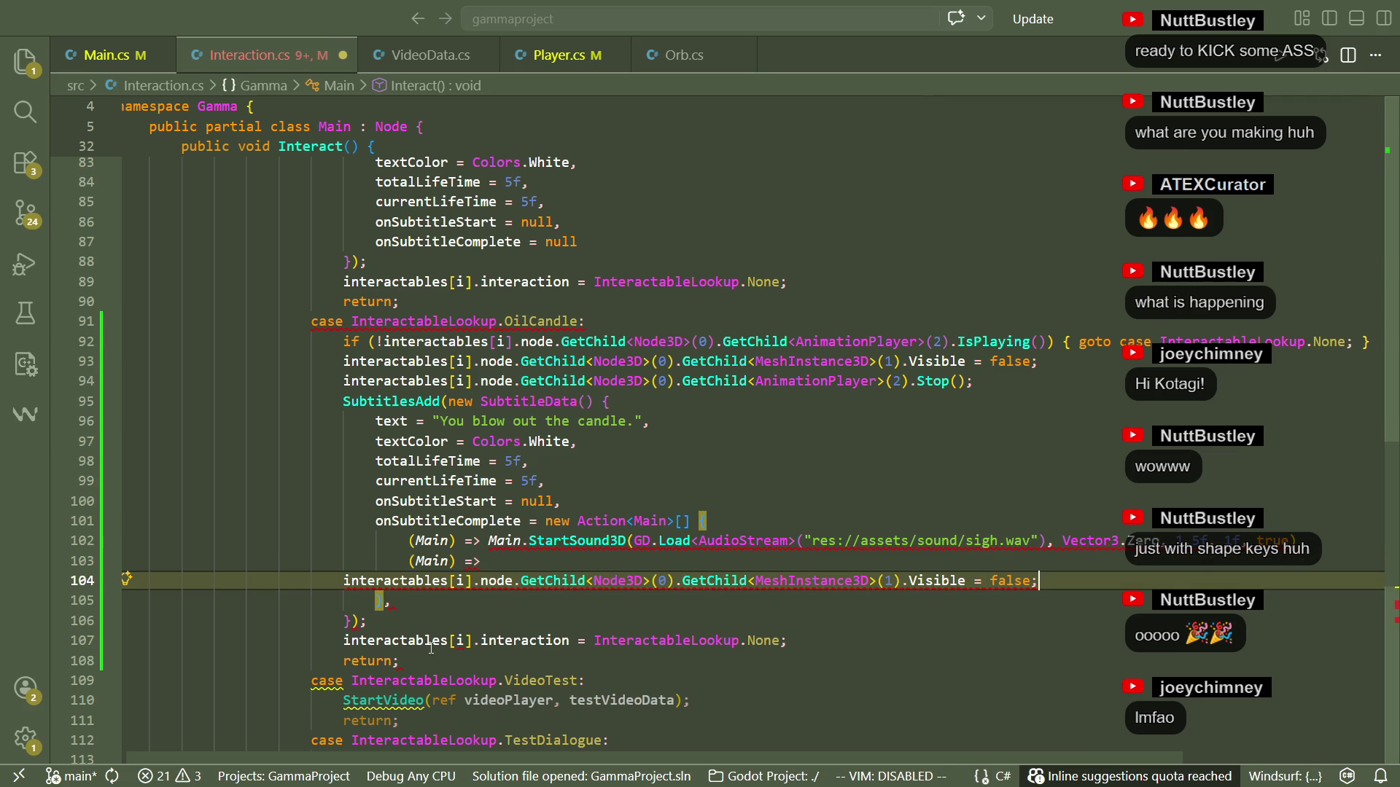
pyautogui.click(453, 611)
pyautogui.click(343, 581)
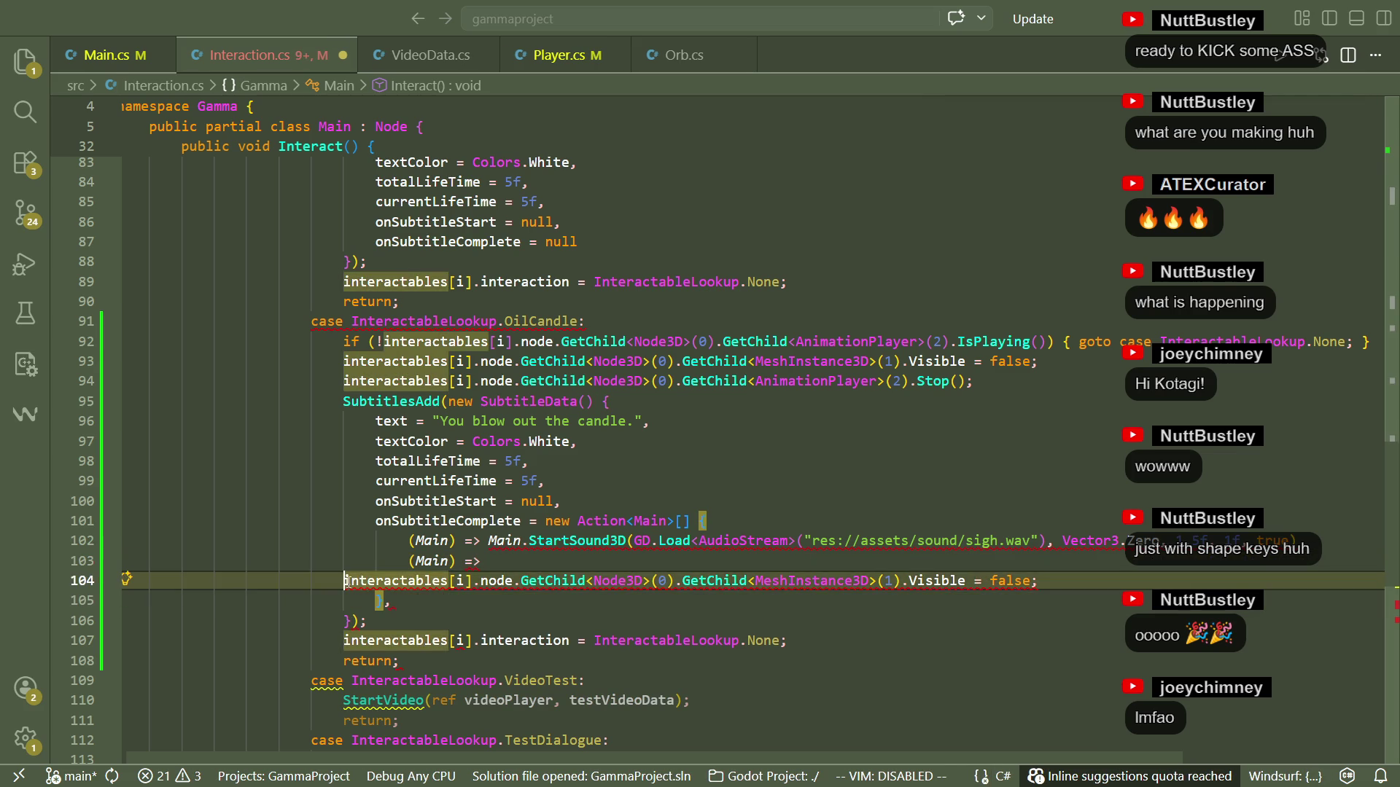
pyautogui.press('BackSpace')
pyautogui.press('BackSpace')
pyautogui.press('BackSpace')
pyautogui.press('BackSpace')
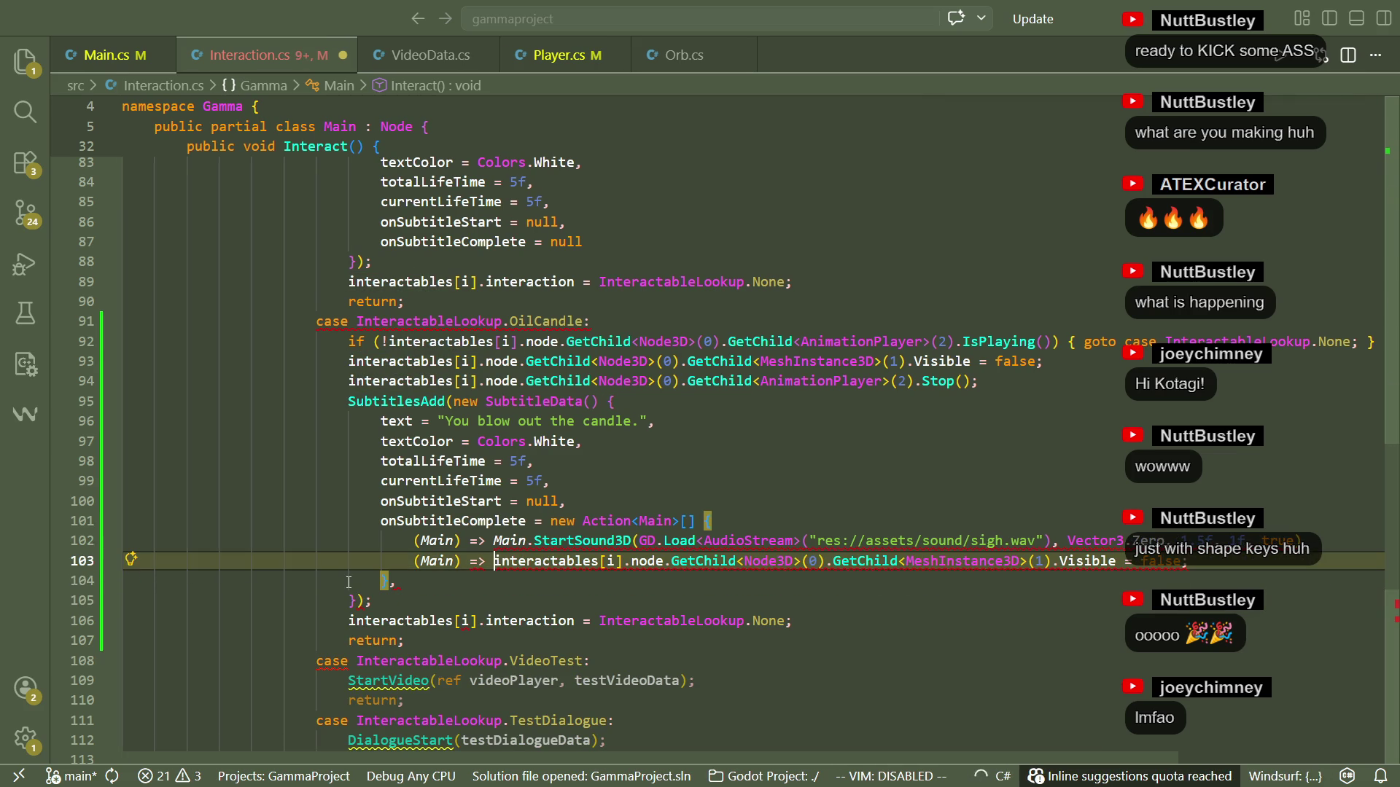
pyautogui.click(451, 602)
# Fix the new callback's syntax by removing the stray semicolon after false.
pyautogui.click(1316, 538)
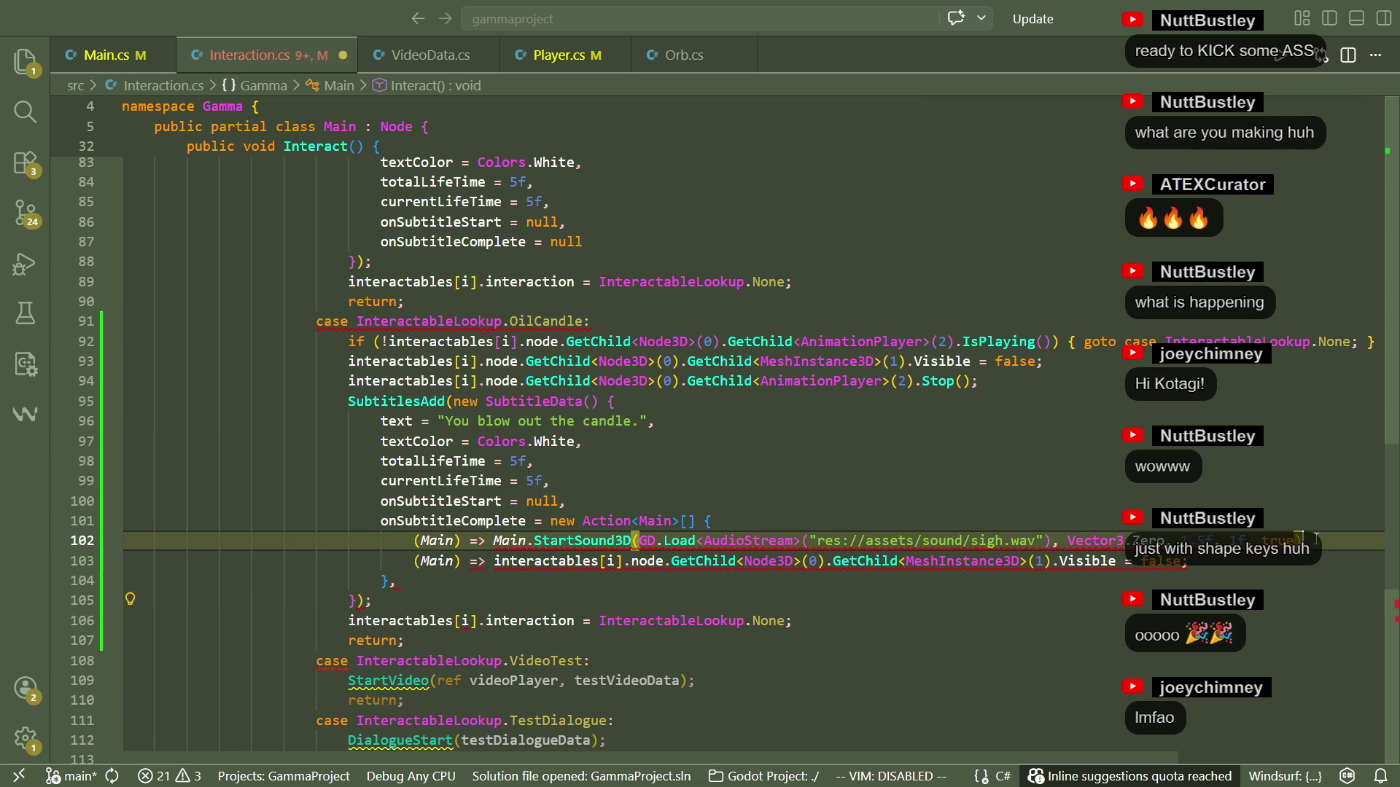
pyautogui.press('Down')
pyautogui.press('Down')
pyautogui.press('Down')
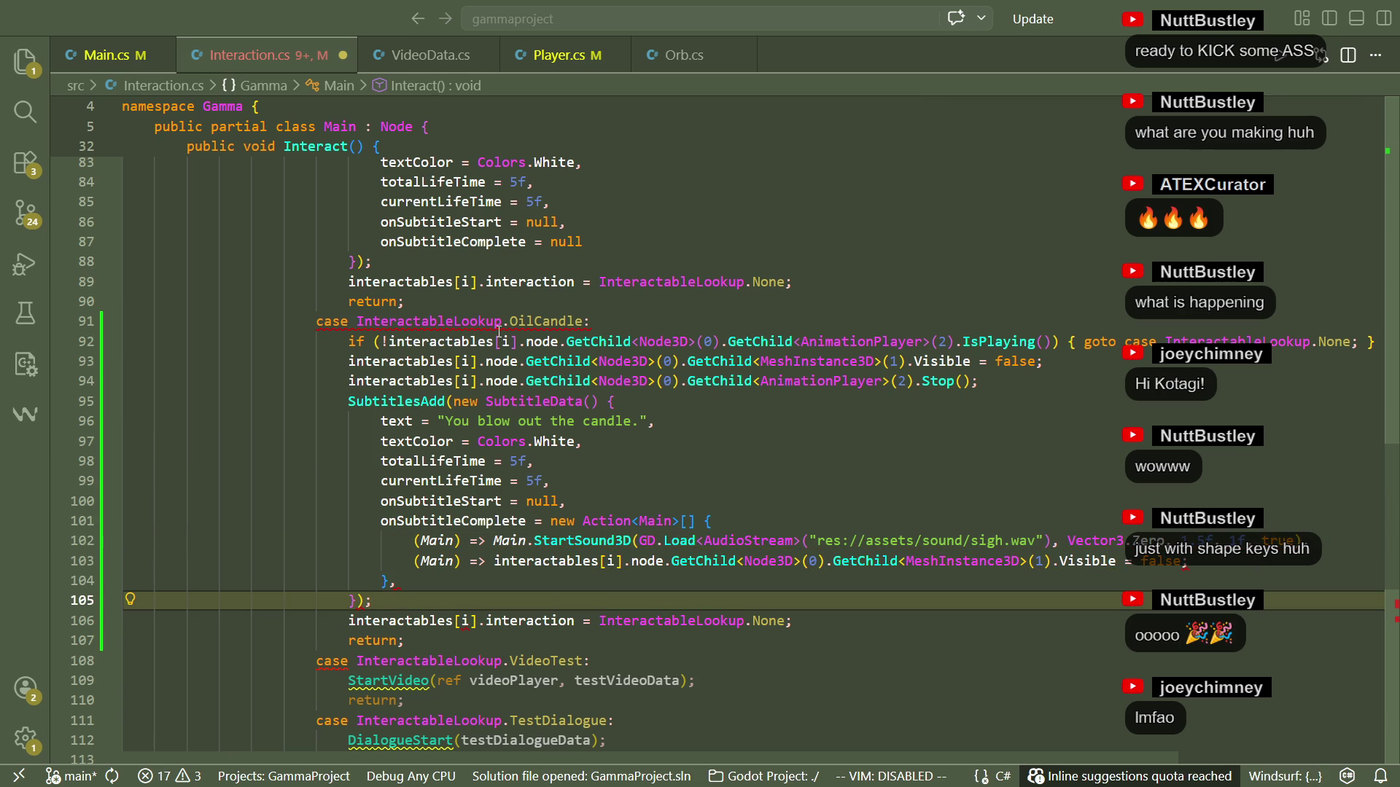
pyautogui.moveTo(487, 323)
pyautogui.click(1192, 562)
pyautogui.press('BackSpace')
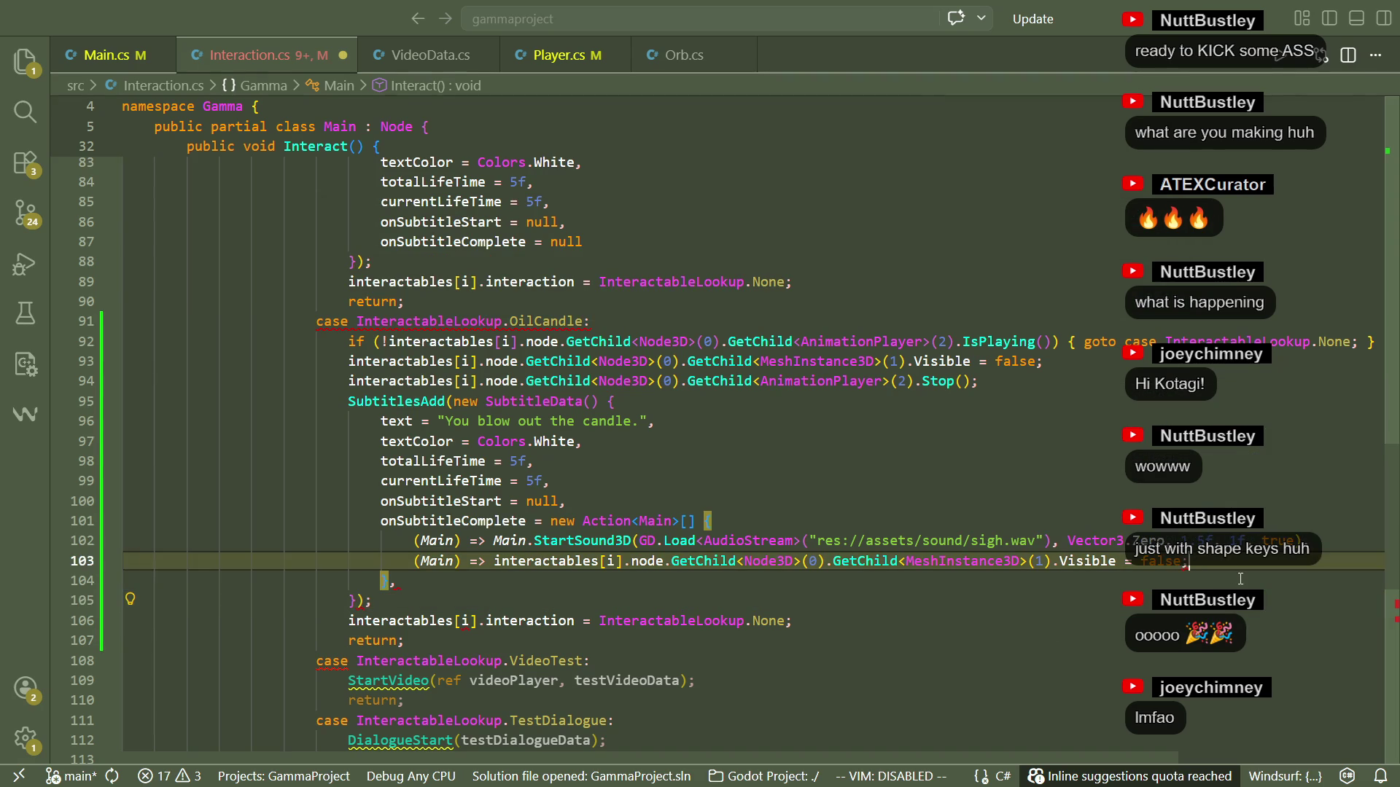
pyautogui.press('Down')
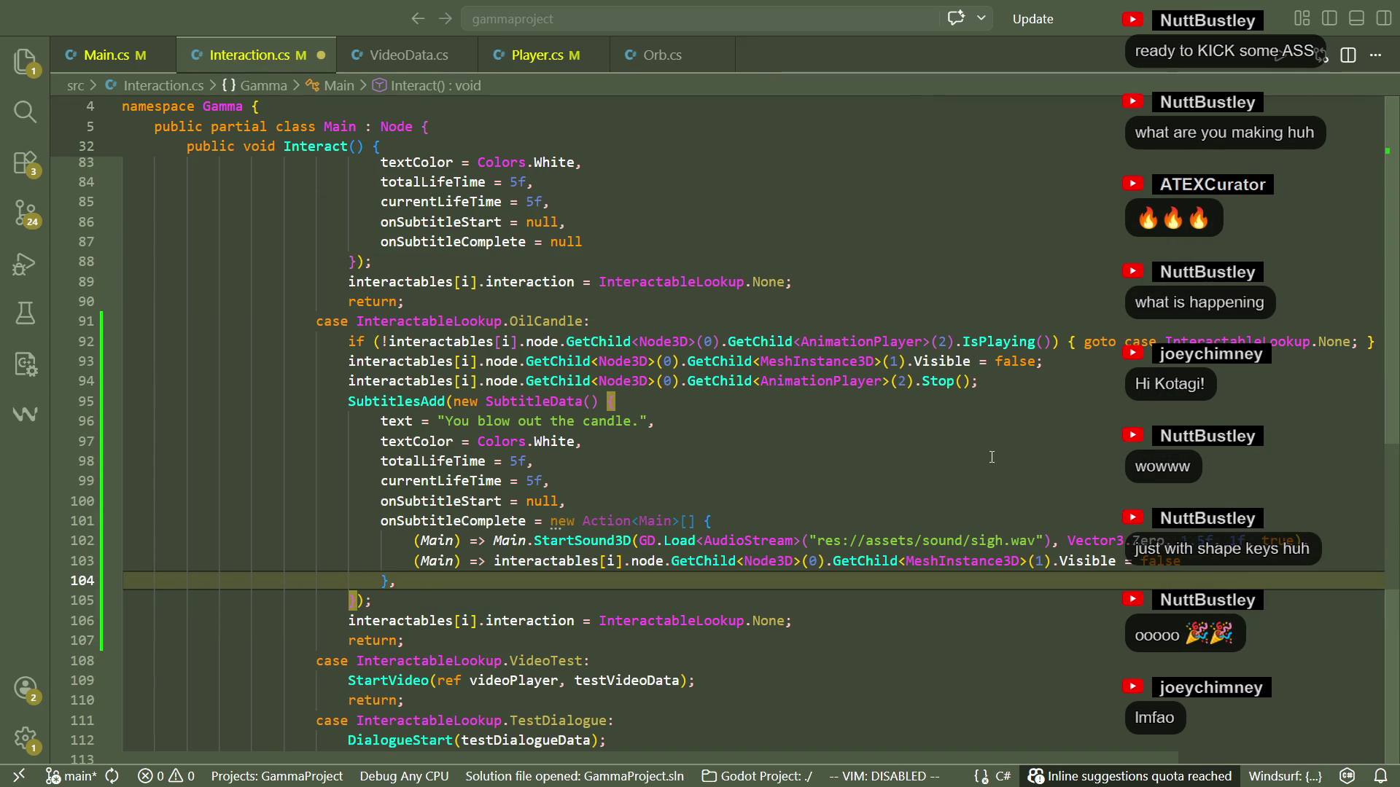
pyautogui.click(835, 465)
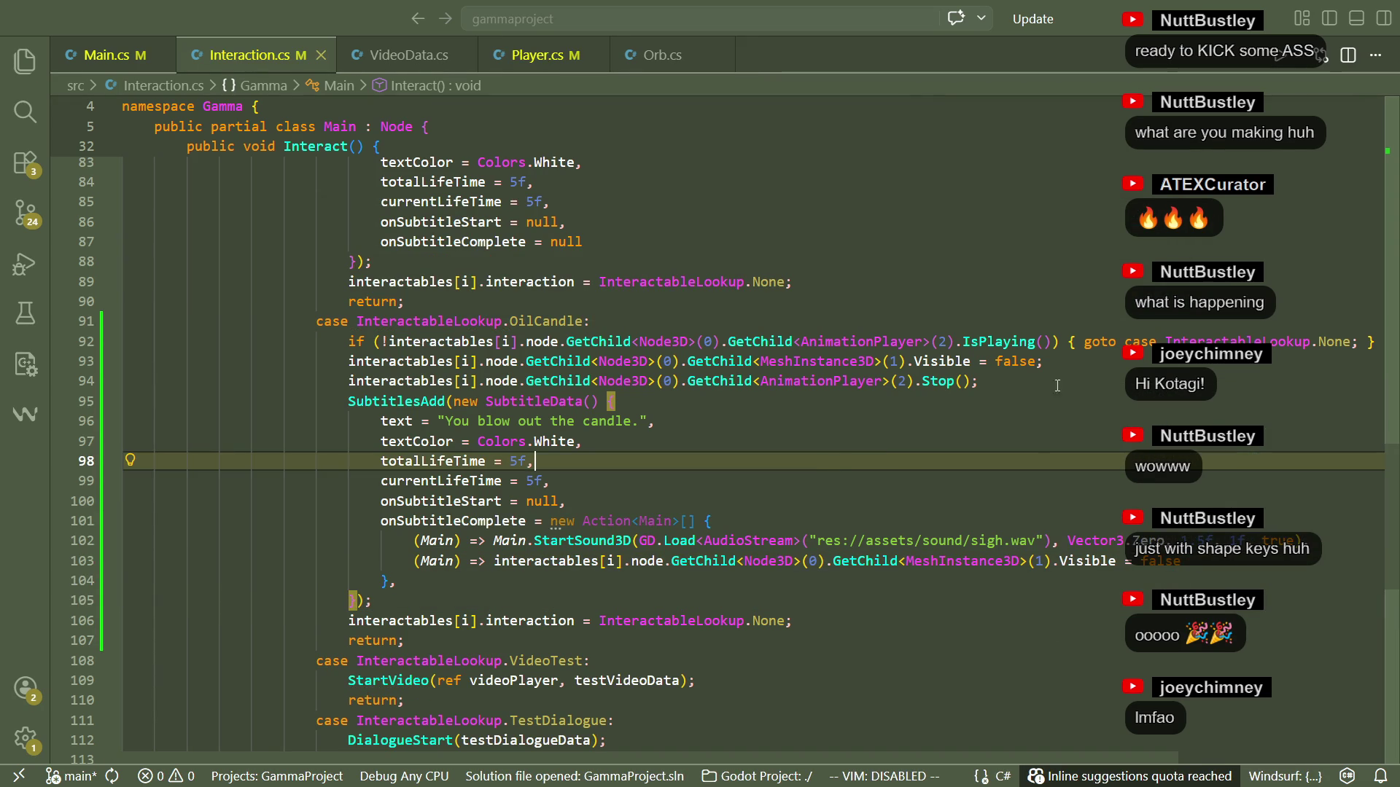
# Add a third '(Main)' action calling AnimationPlayer(2).Stop() and the missing comma before it.
pyautogui.click(1190, 565)
pyautogui.press('Return')
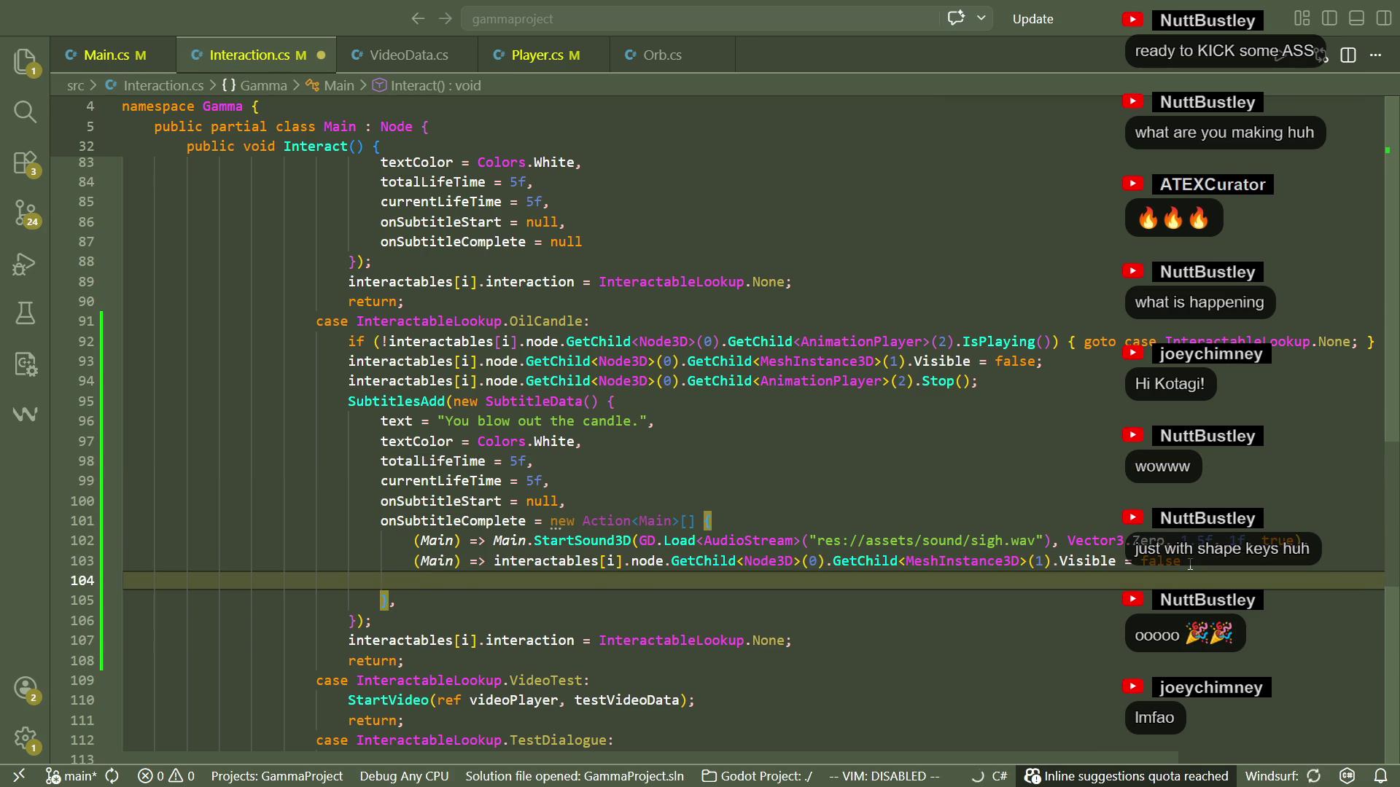
pyautogui.write('(Main')
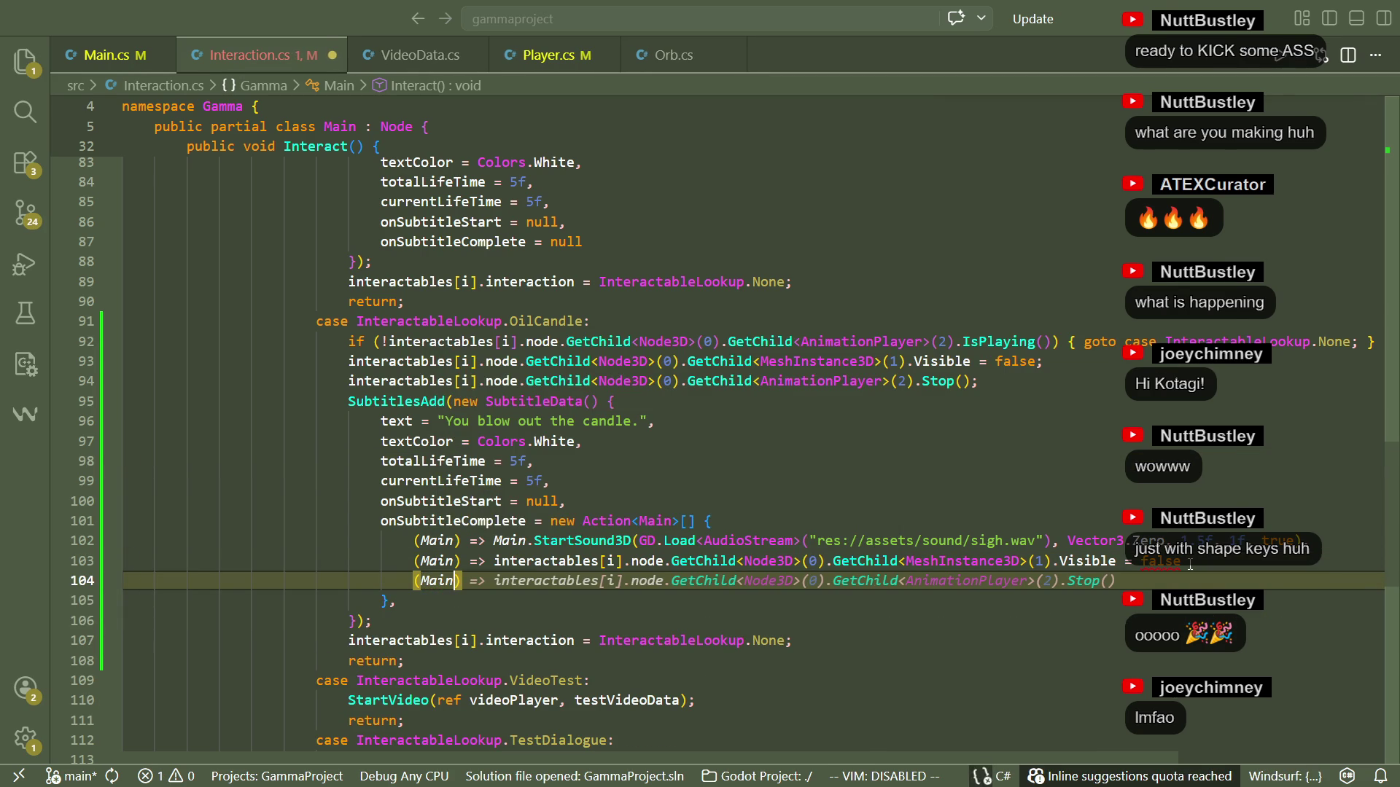
pyautogui.press('Tab')
pyautogui.press('Down')
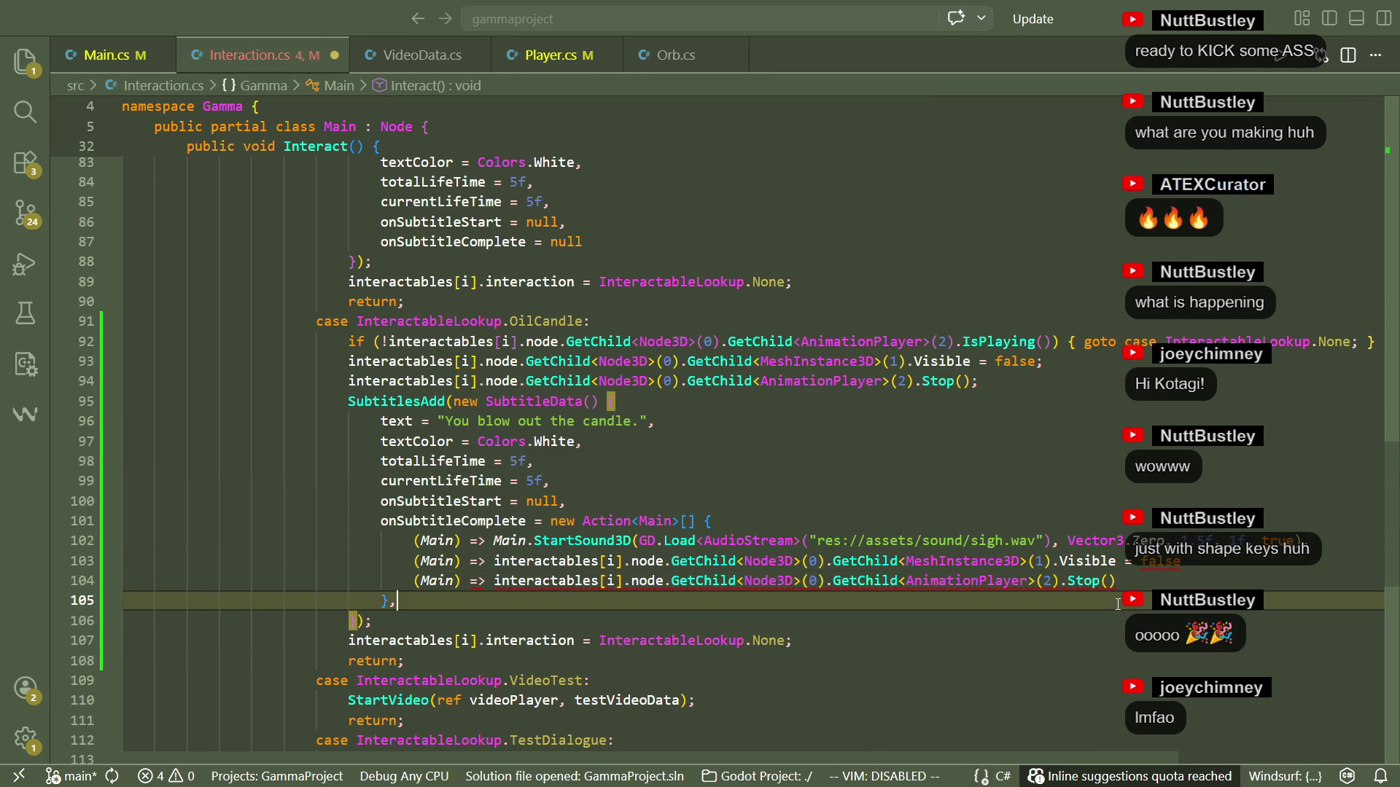
pyautogui.click(1183, 561)
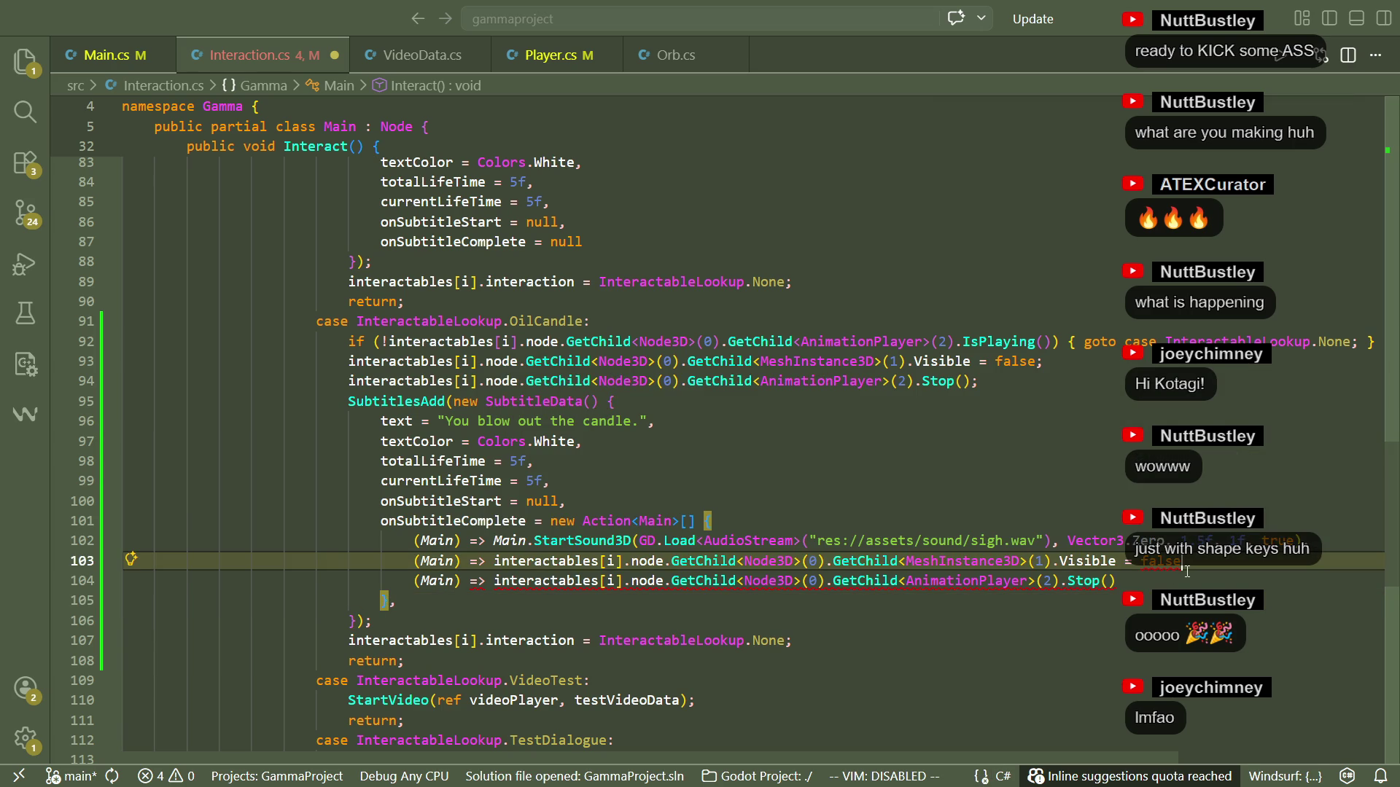
pyautogui.write(',')
pyautogui.press('Down')
pyautogui.press('Down')
pyautogui.press('Down')
# Delete the immediate hide and stop lines 93–94, then return to Godot.
pyautogui.moveTo(1034, 383)
pyautogui.mouseDown()
pyautogui.moveTo(318, 381)
pyautogui.moveTo(123, 361)
pyautogui.mouseUp()
pyautogui.press('Delete')
pyautogui.press('BackSpace')
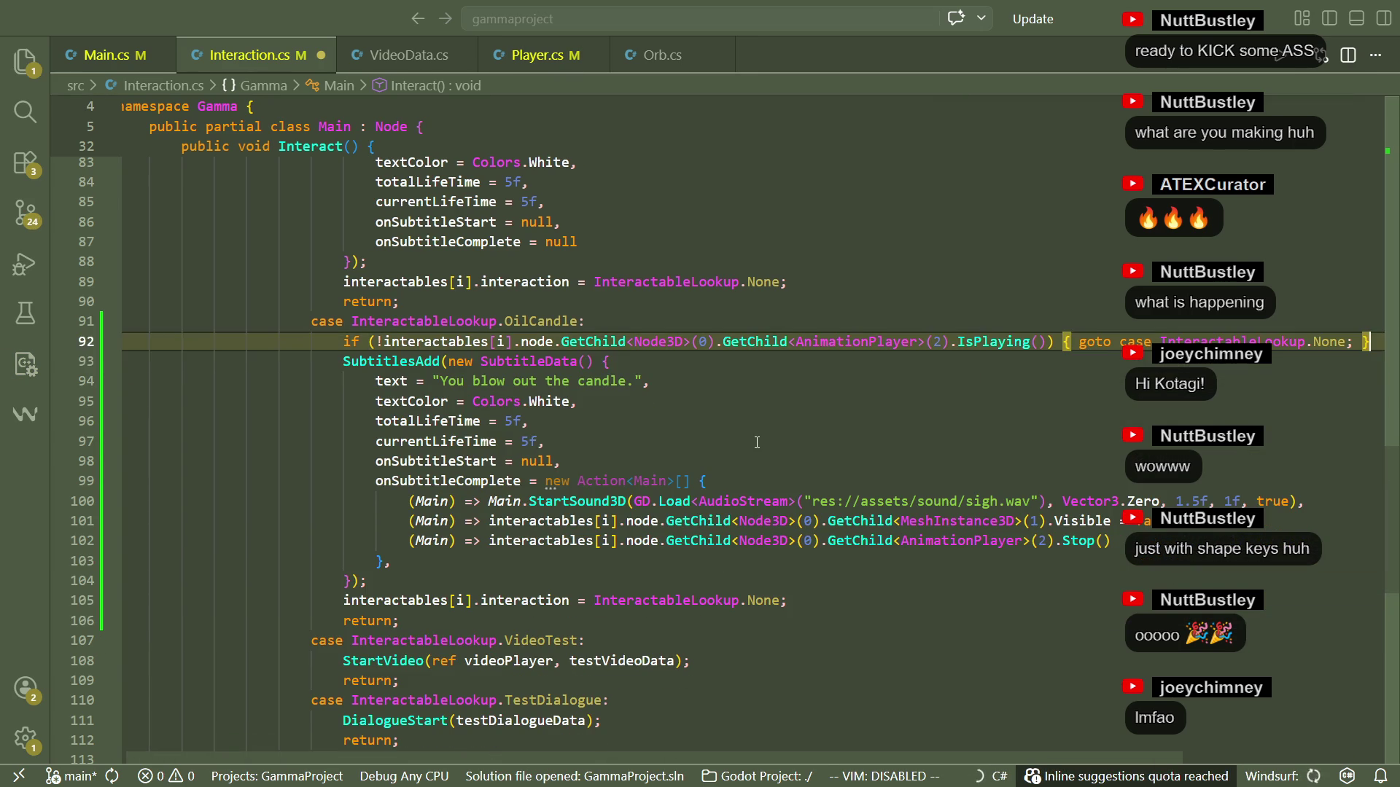
pyautogui.click(755, 442)
pyautogui.hotkey('alt', 'Tab')
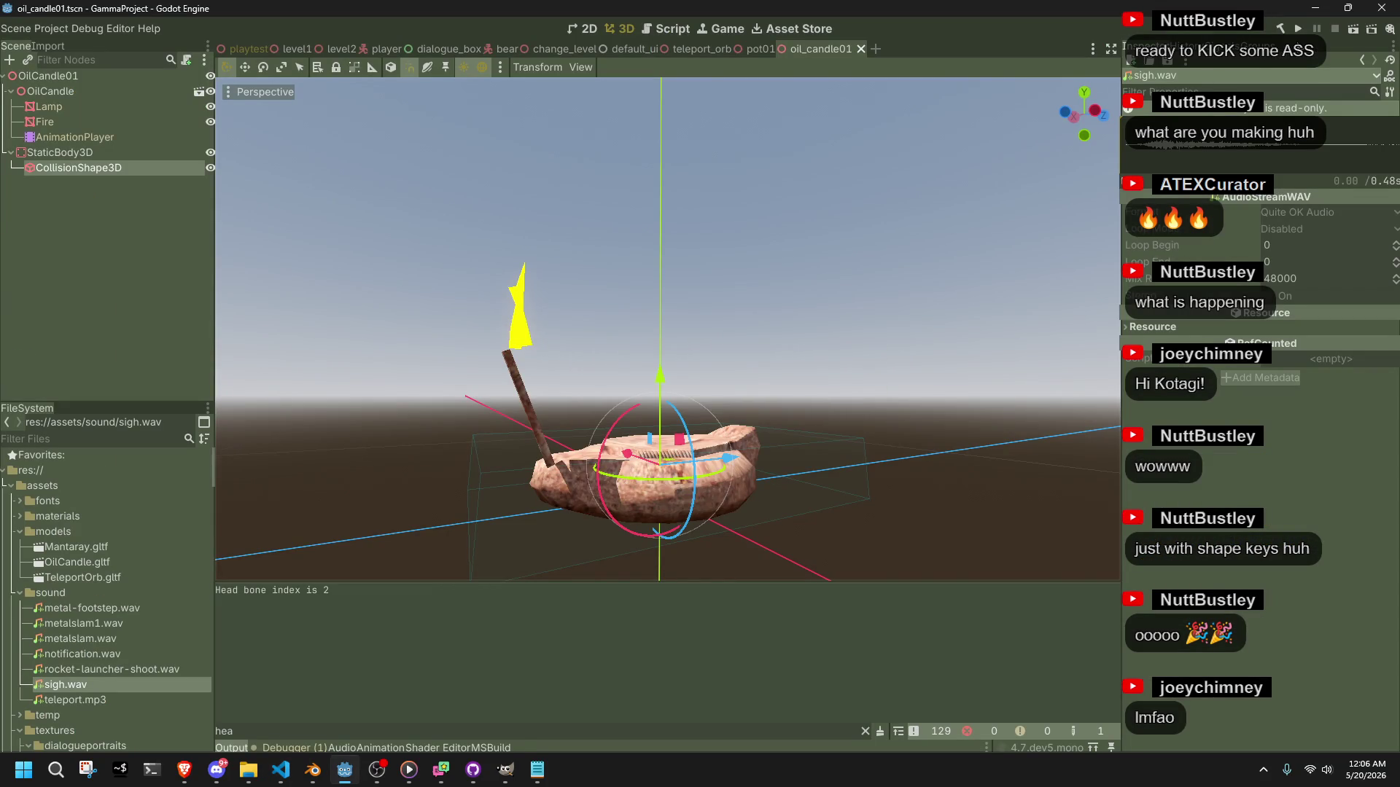
# Build and run the game, teleport with I to test the candle, then close the game.
pyautogui.click(1297, 29)
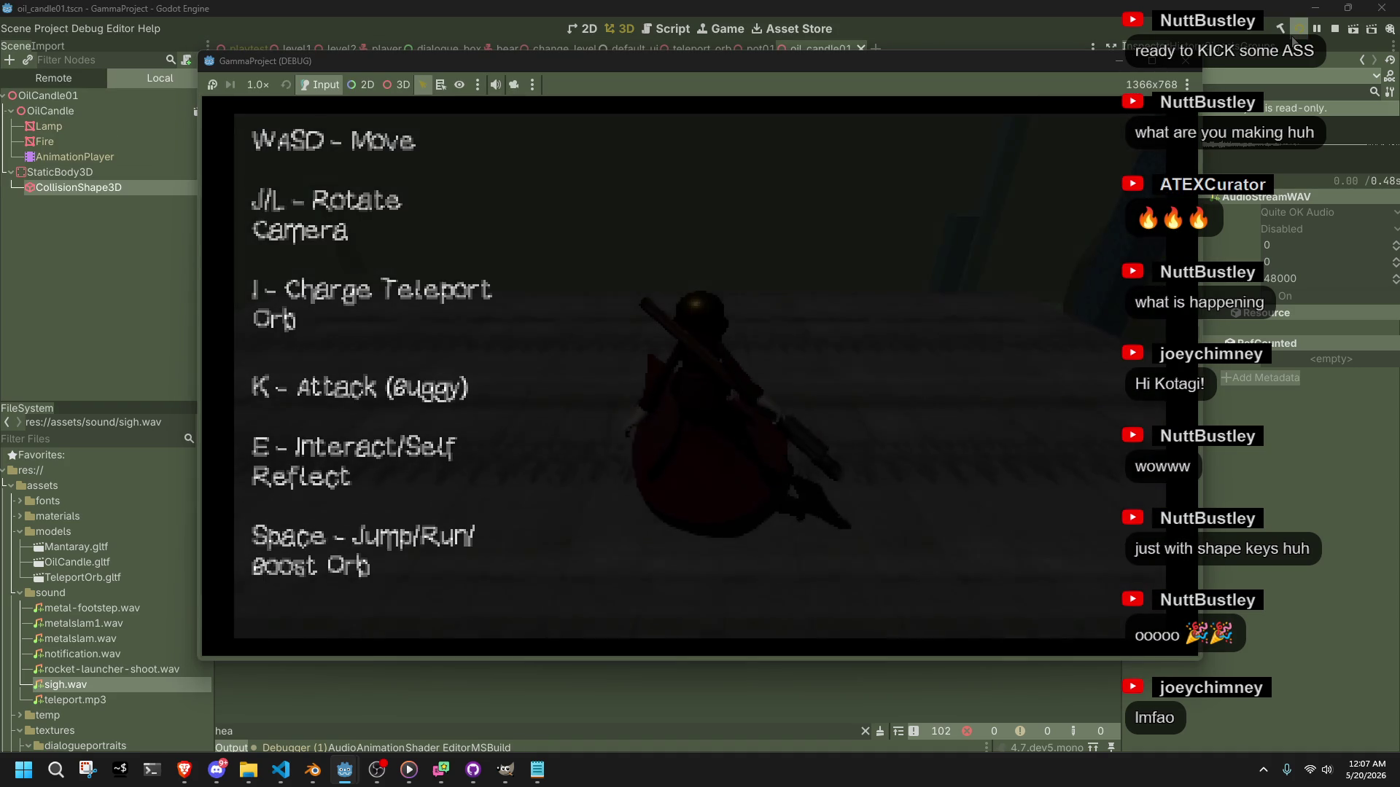
pyautogui.press('i')
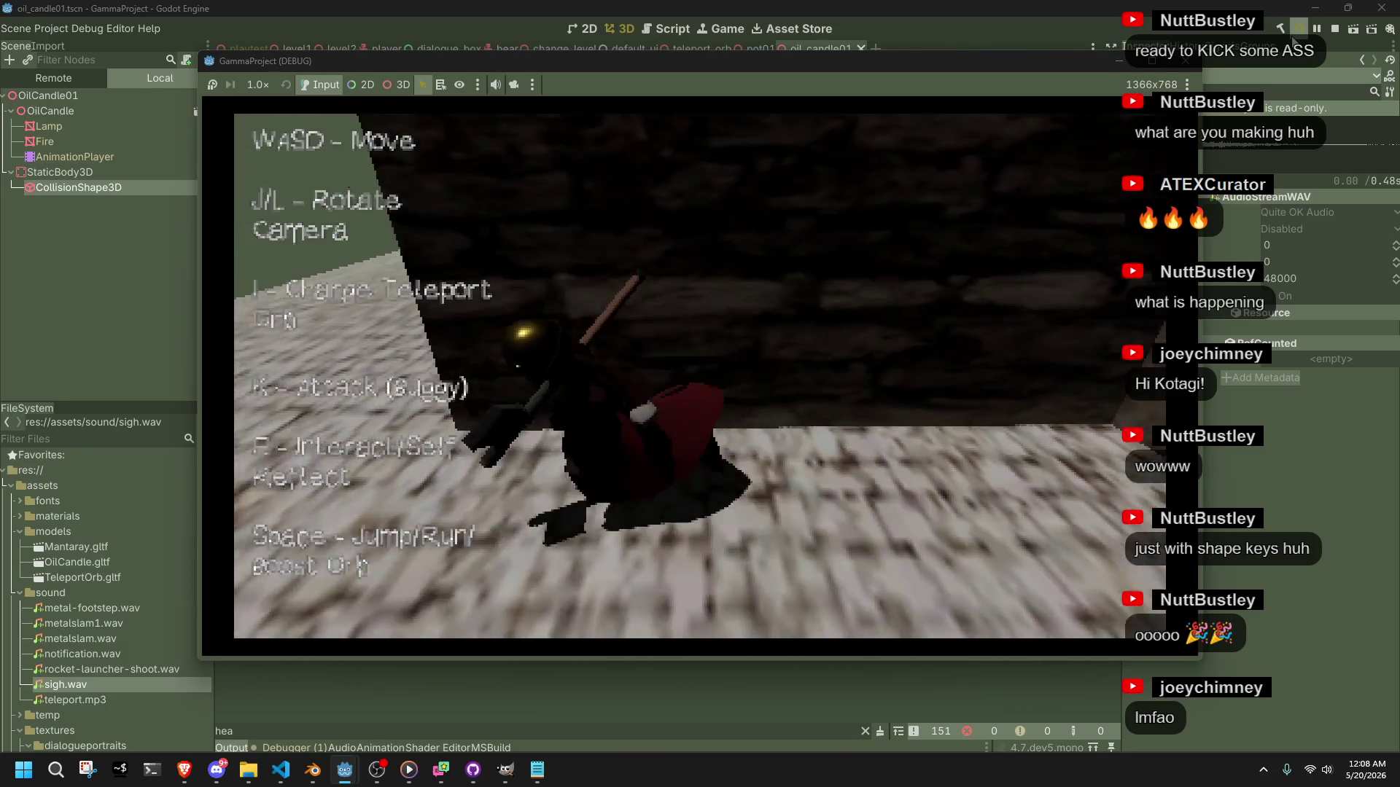
pyautogui.click(1190, 62)
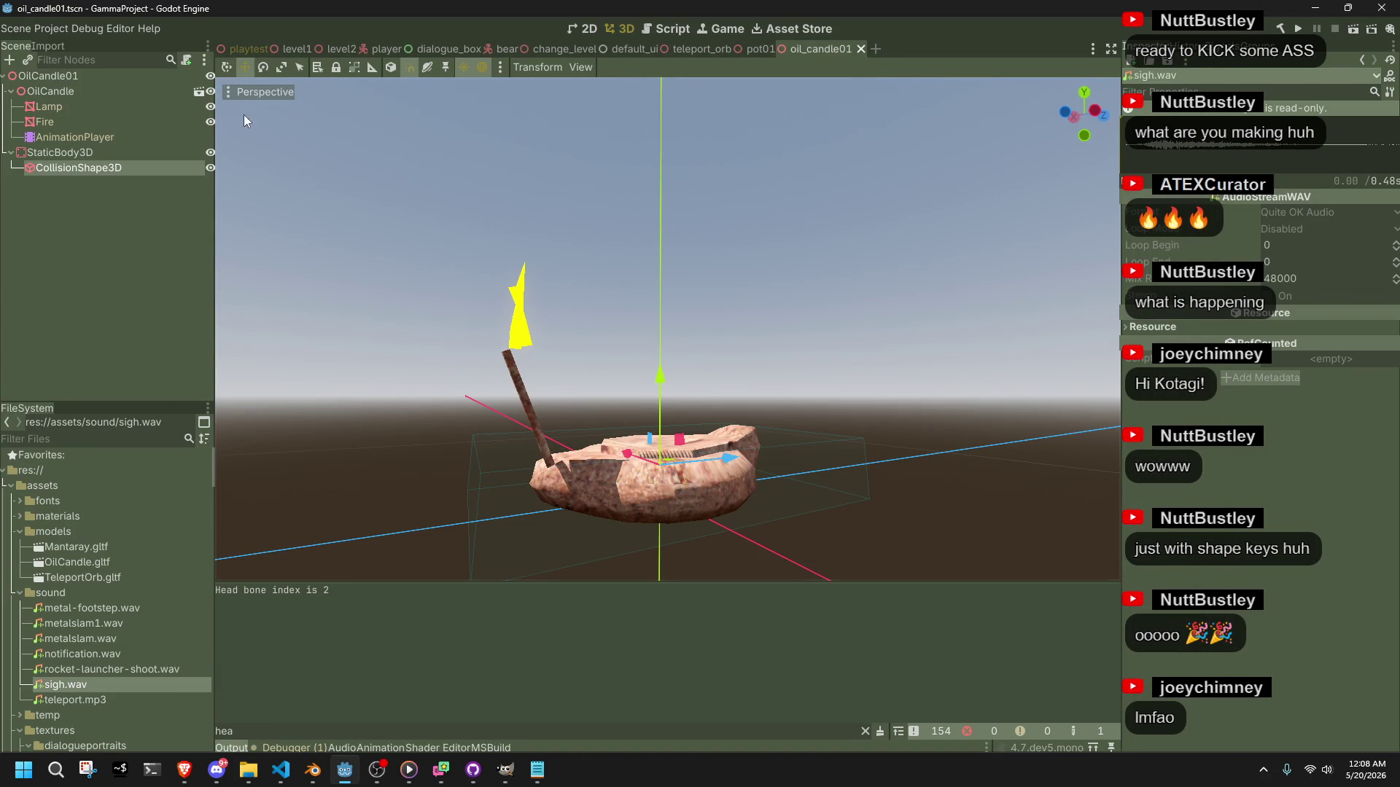
# Open the playtest scene, then drop FLR_MARBLE9.JPG onto the floor after trying FLR_TILE10 and FLR_SURFACE.
pyautogui.click(245, 46)
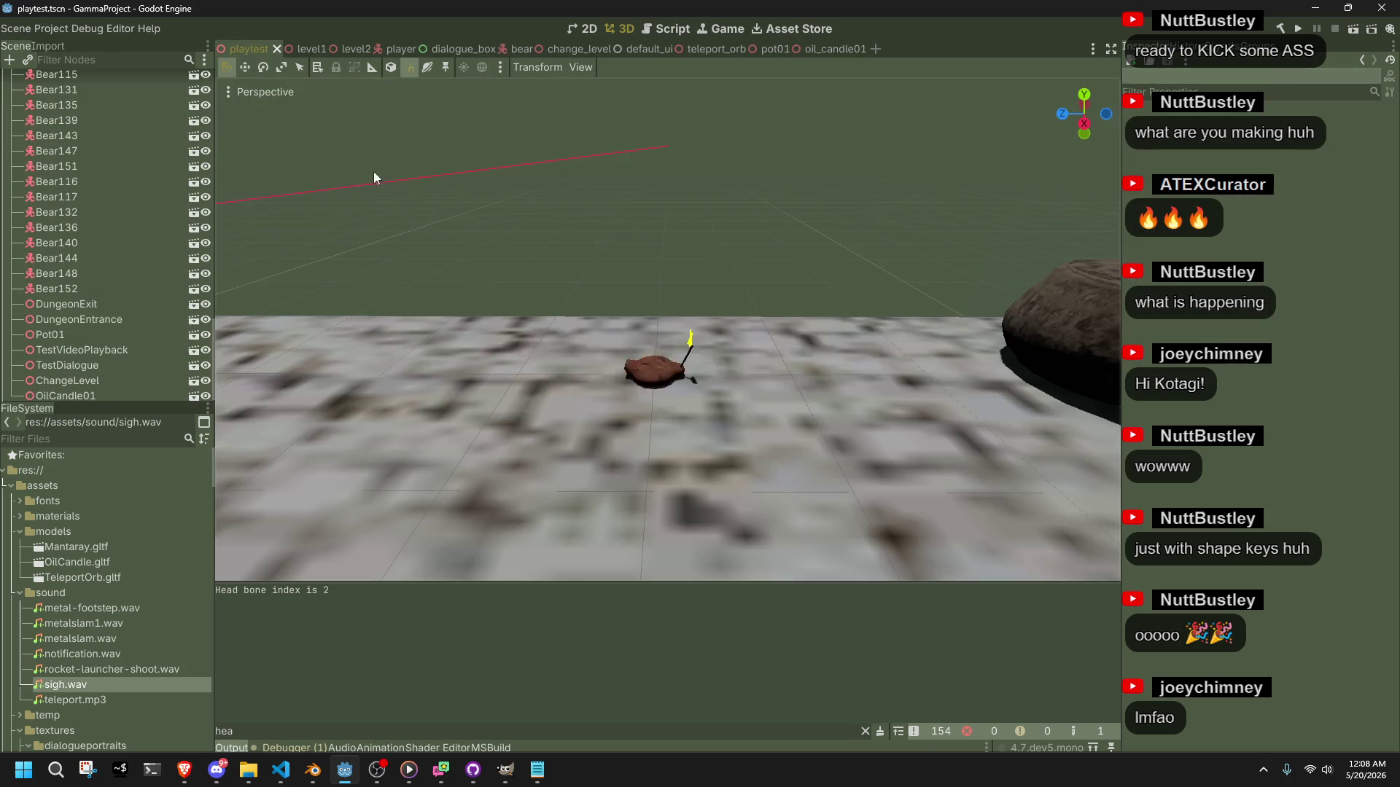
pyautogui.click(20, 532)
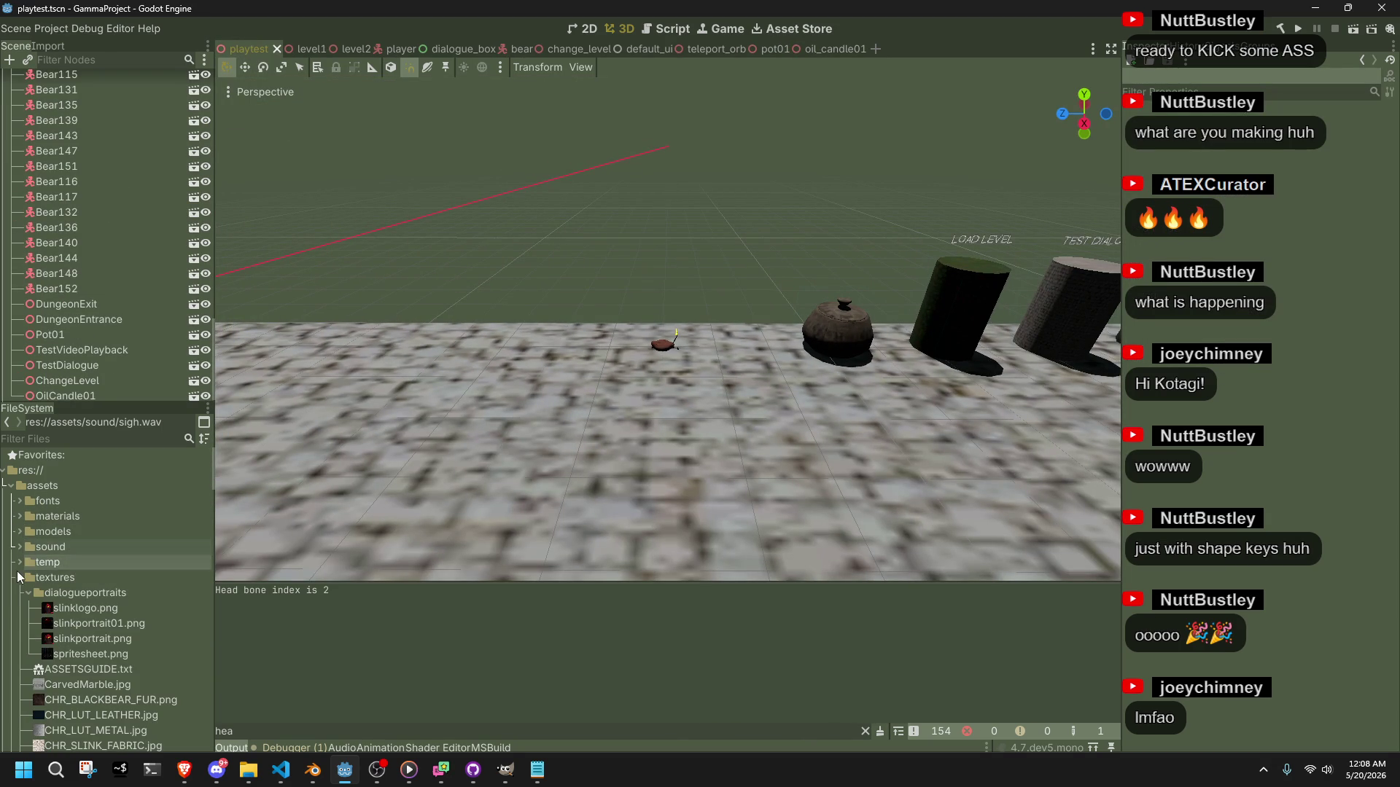
pyautogui.scroll(-10, 33, 586)
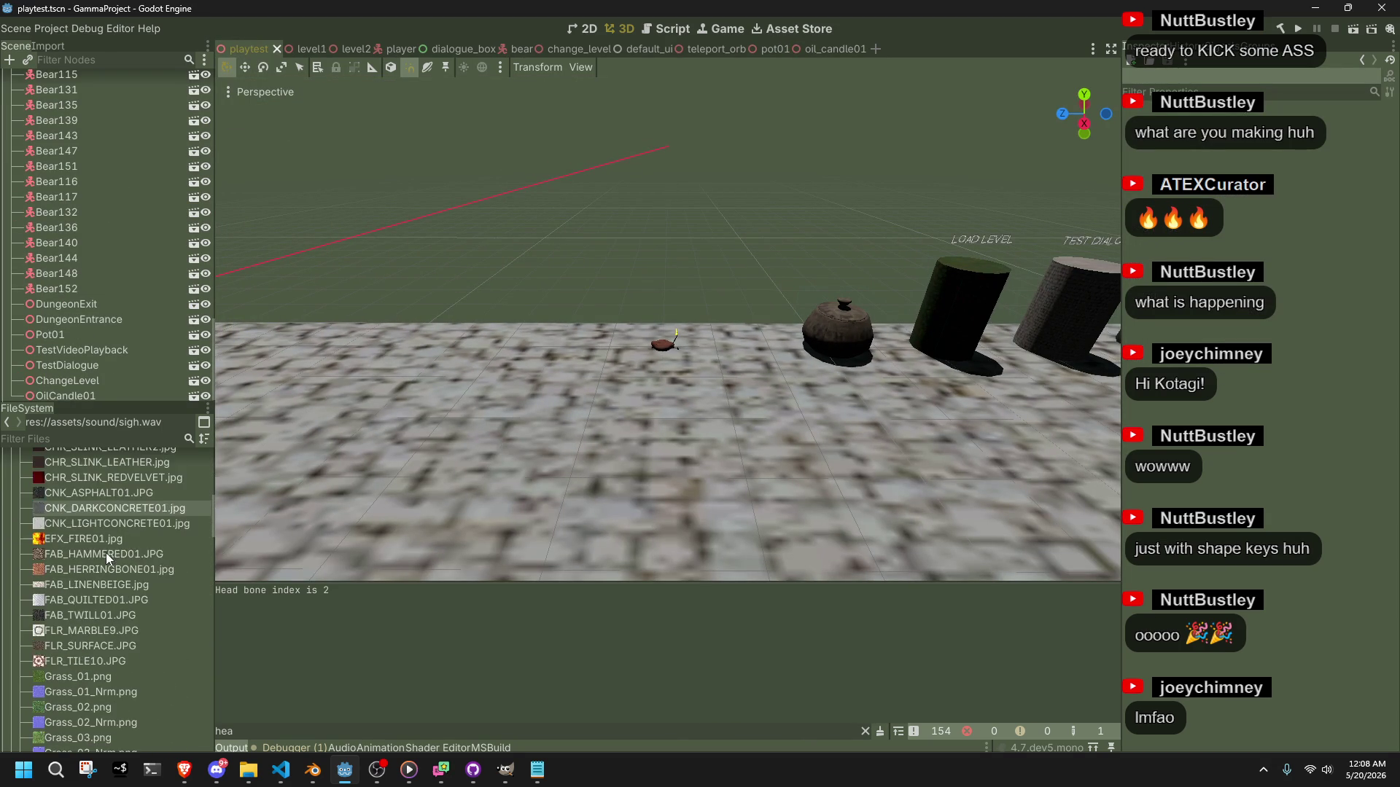
pyautogui.moveTo(73, 623)
pyautogui.mouseDown()
pyautogui.moveTo(188, 581)
pyautogui.moveTo(445, 437)
pyautogui.moveTo(406, 448)
pyautogui.mouseUp()
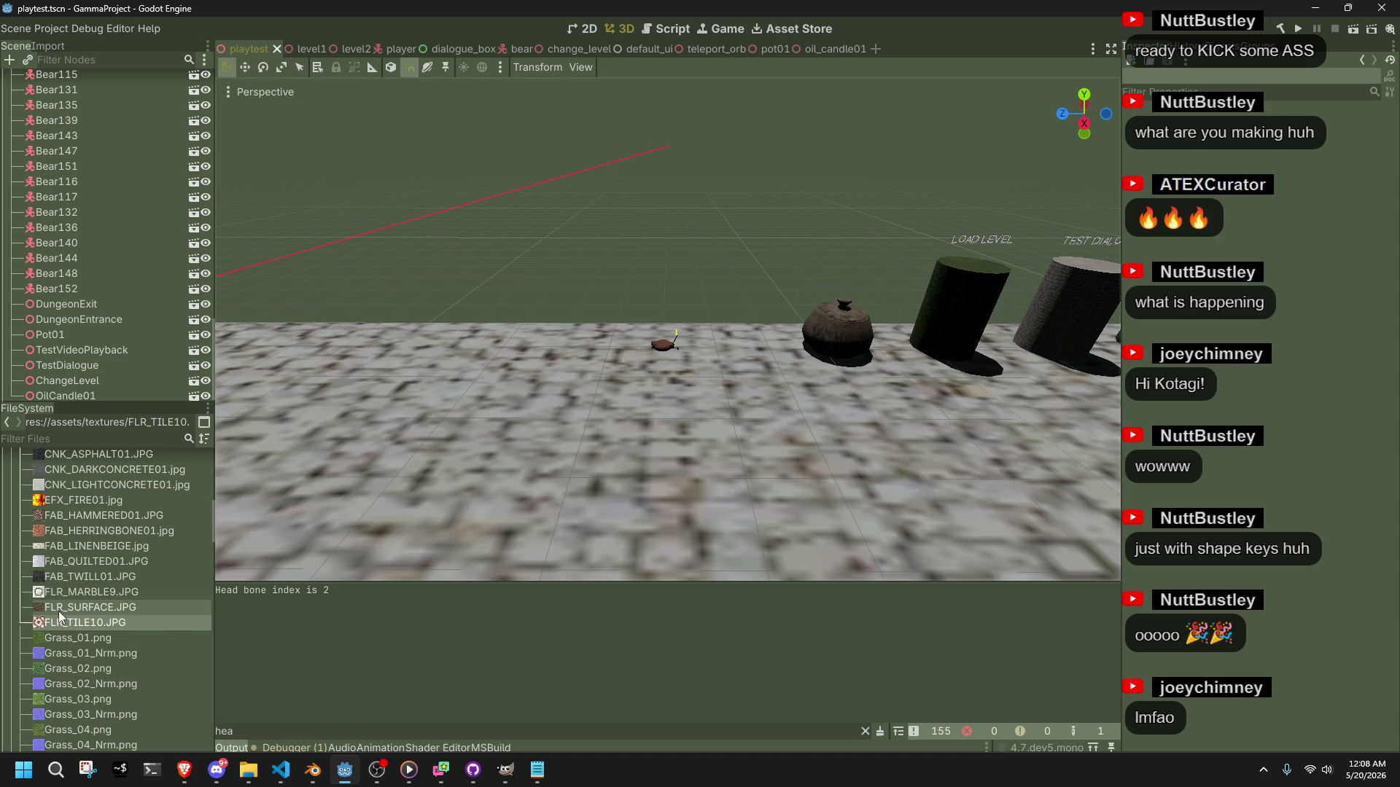
pyautogui.moveTo(73, 608)
pyautogui.mouseDown()
pyautogui.moveTo(445, 474)
pyautogui.moveTo(81, 583)
pyautogui.moveTo(409, 470)
pyautogui.moveTo(102, 562)
pyautogui.moveTo(146, 525)
pyautogui.moveTo(383, 489)
pyautogui.moveTo(95, 549)
pyautogui.moveTo(72, 535)
pyautogui.mouseUp()
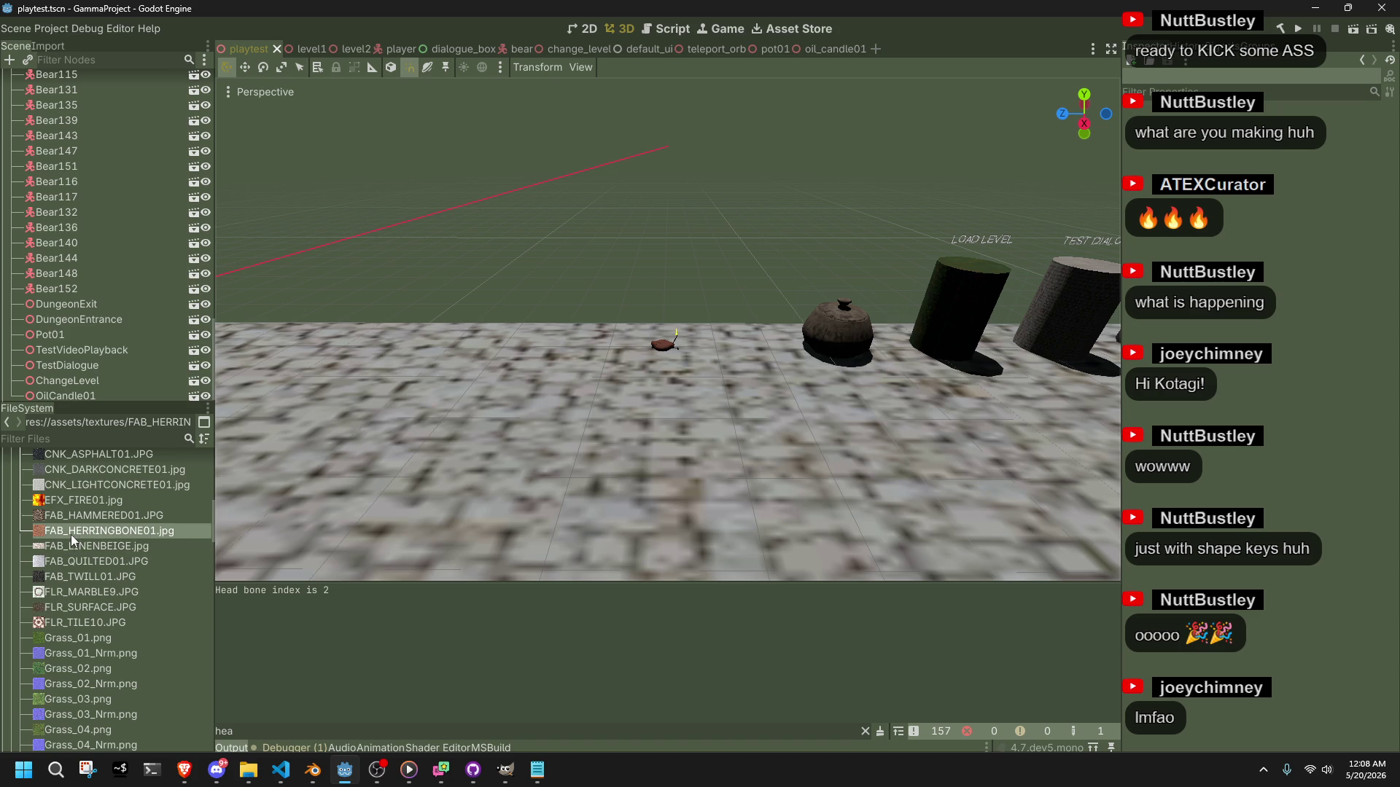
pyautogui.click(102, 593)
pyautogui.scroll(-5, 623, 521)
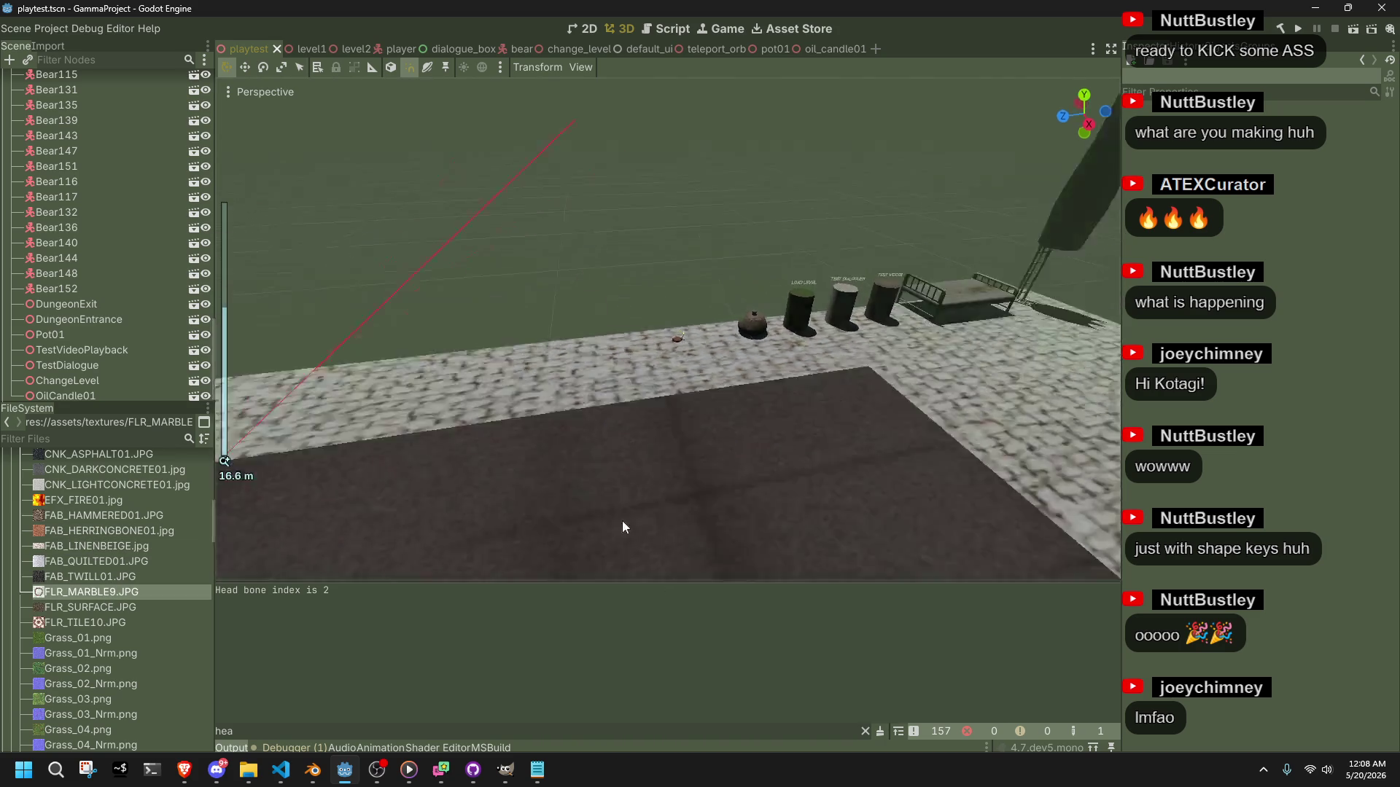
pyautogui.moveTo(89, 592)
pyautogui.mouseDown()
pyautogui.moveTo(704, 506)
pyautogui.moveTo(762, 480)
pyautogui.mouseUp()
pyautogui.scroll(-5, 763, 480)
pyautogui.scroll(10, 763, 479)
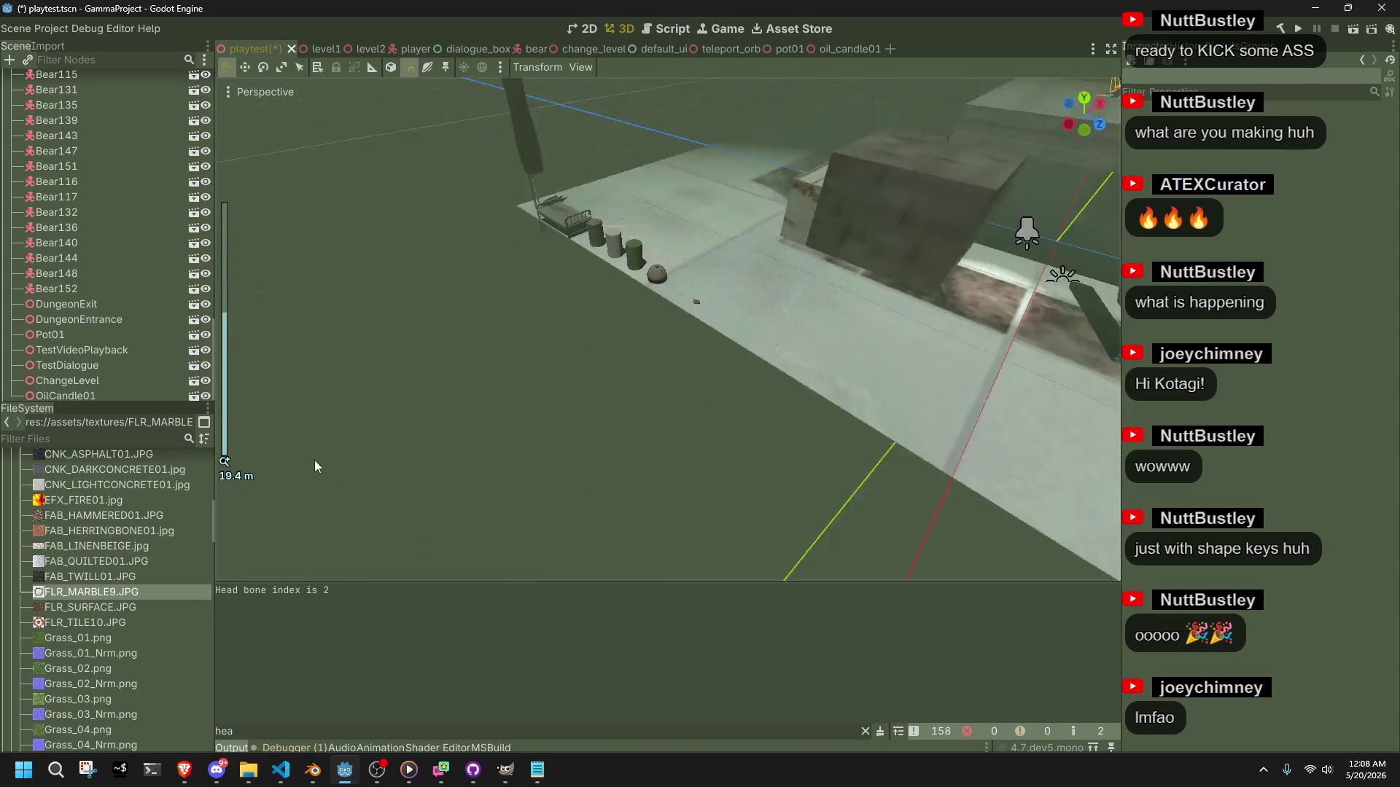
# Enable UV1 Triplanar on the floor Cube's material, set Scale to 0.215, and save.
pyautogui.click(724, 357)
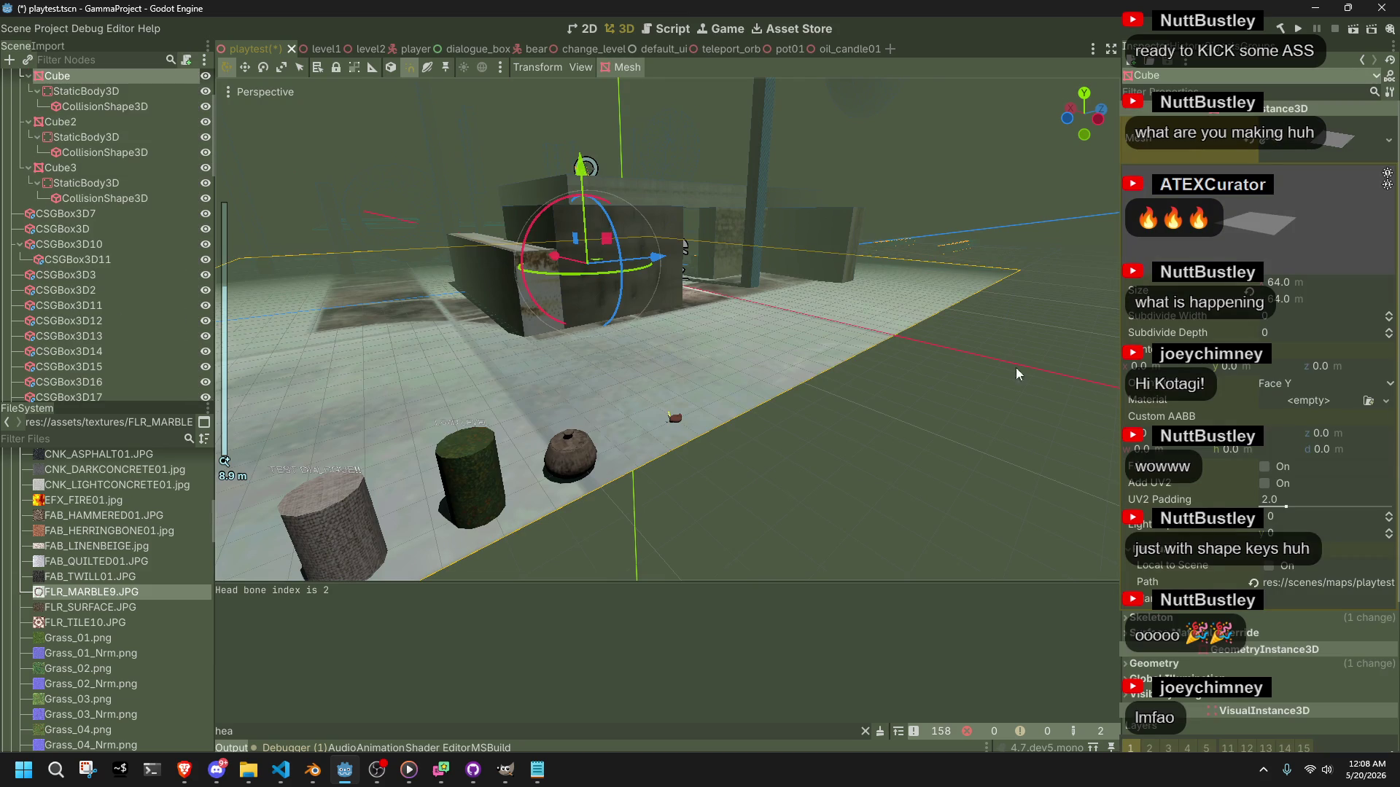
pyautogui.click(1174, 655)
pyautogui.scroll(-6, 1193, 568)
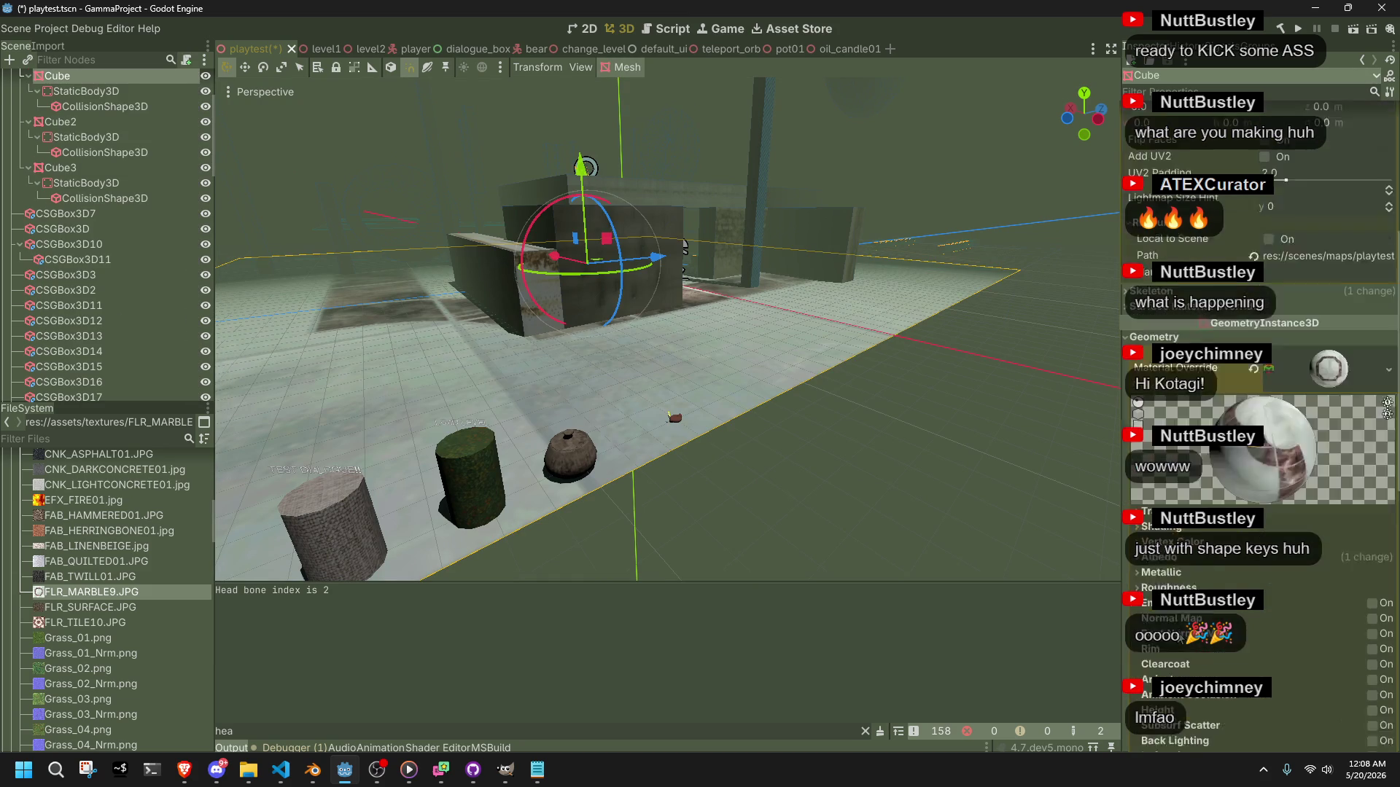
pyautogui.click(1162, 479)
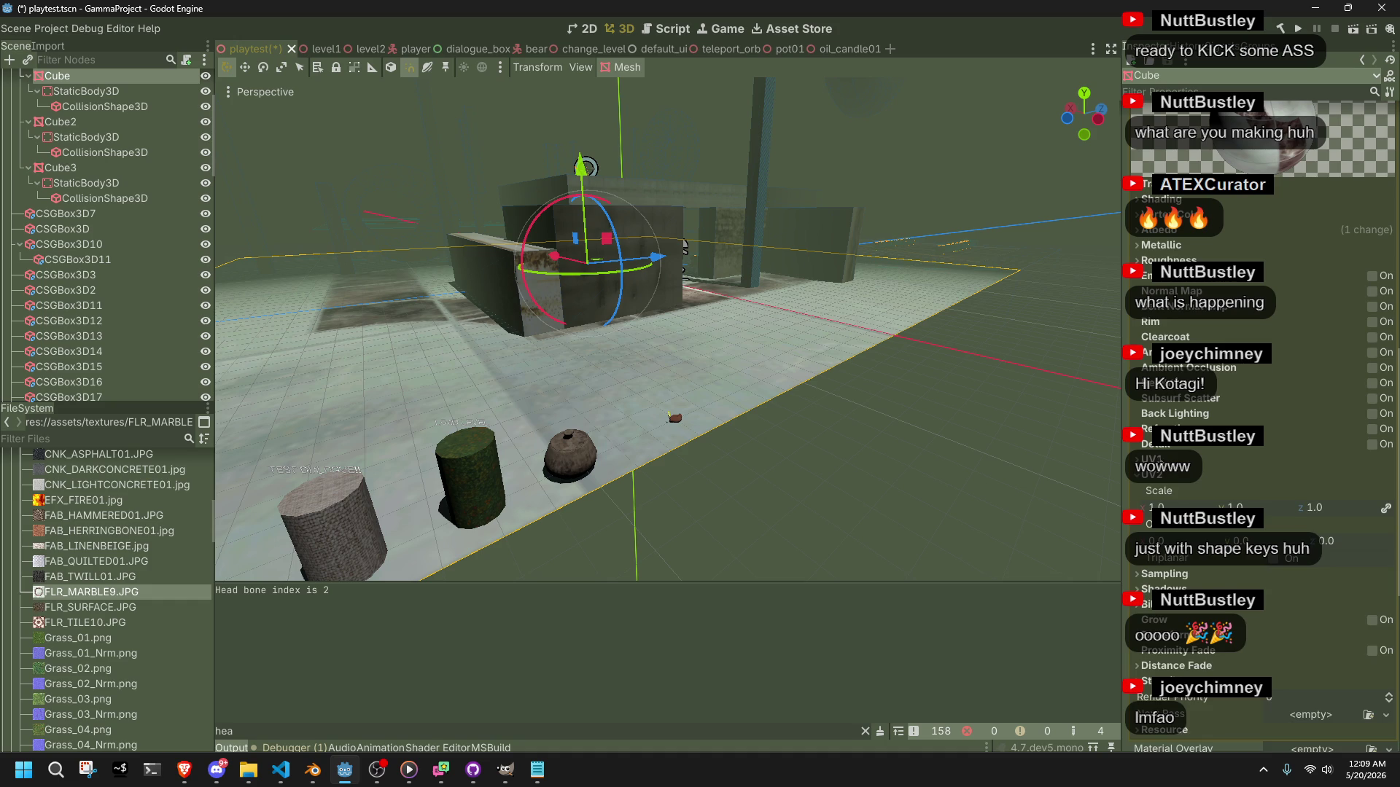
pyautogui.click(1218, 462)
pyautogui.click(1276, 544)
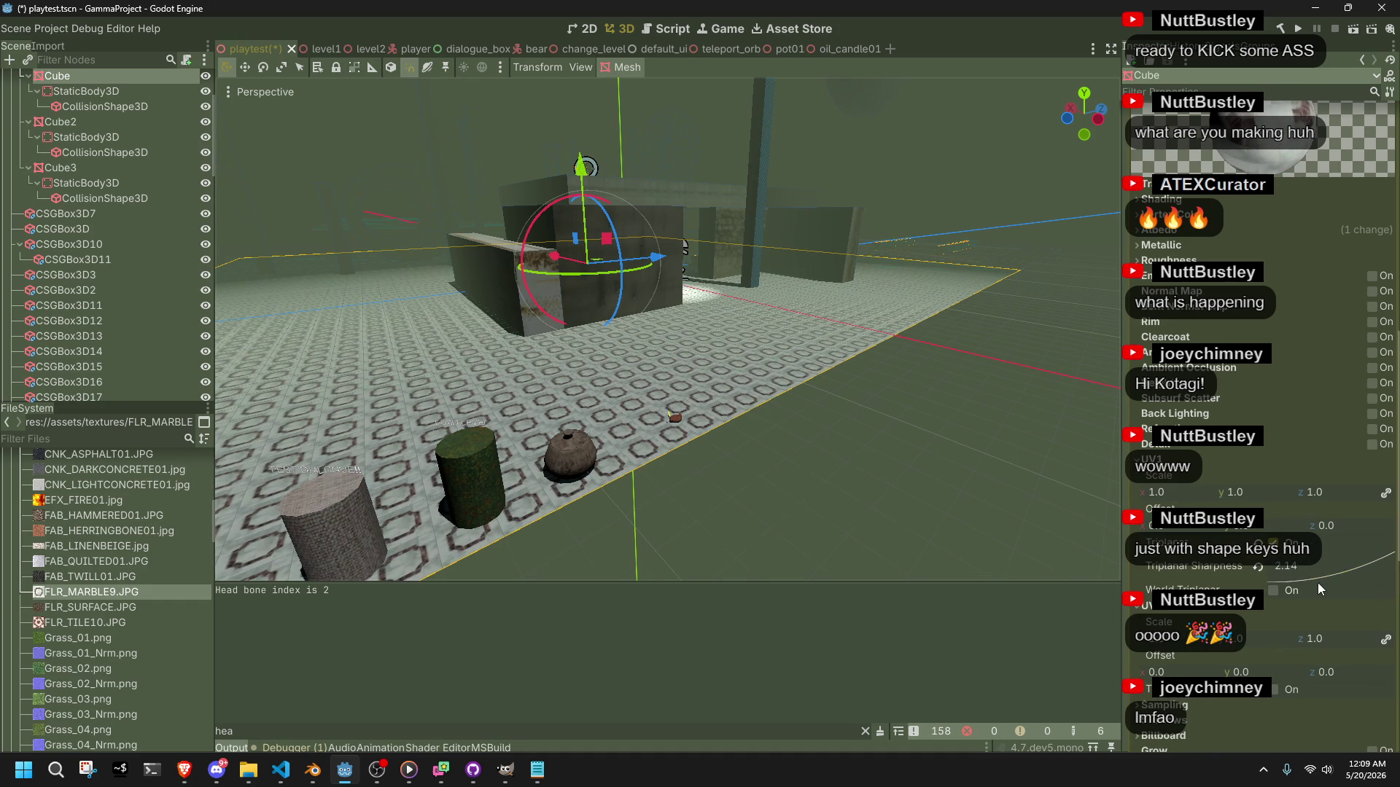
pyautogui.moveTo(1162, 495); pyautogui.dragTo(1054, 494)
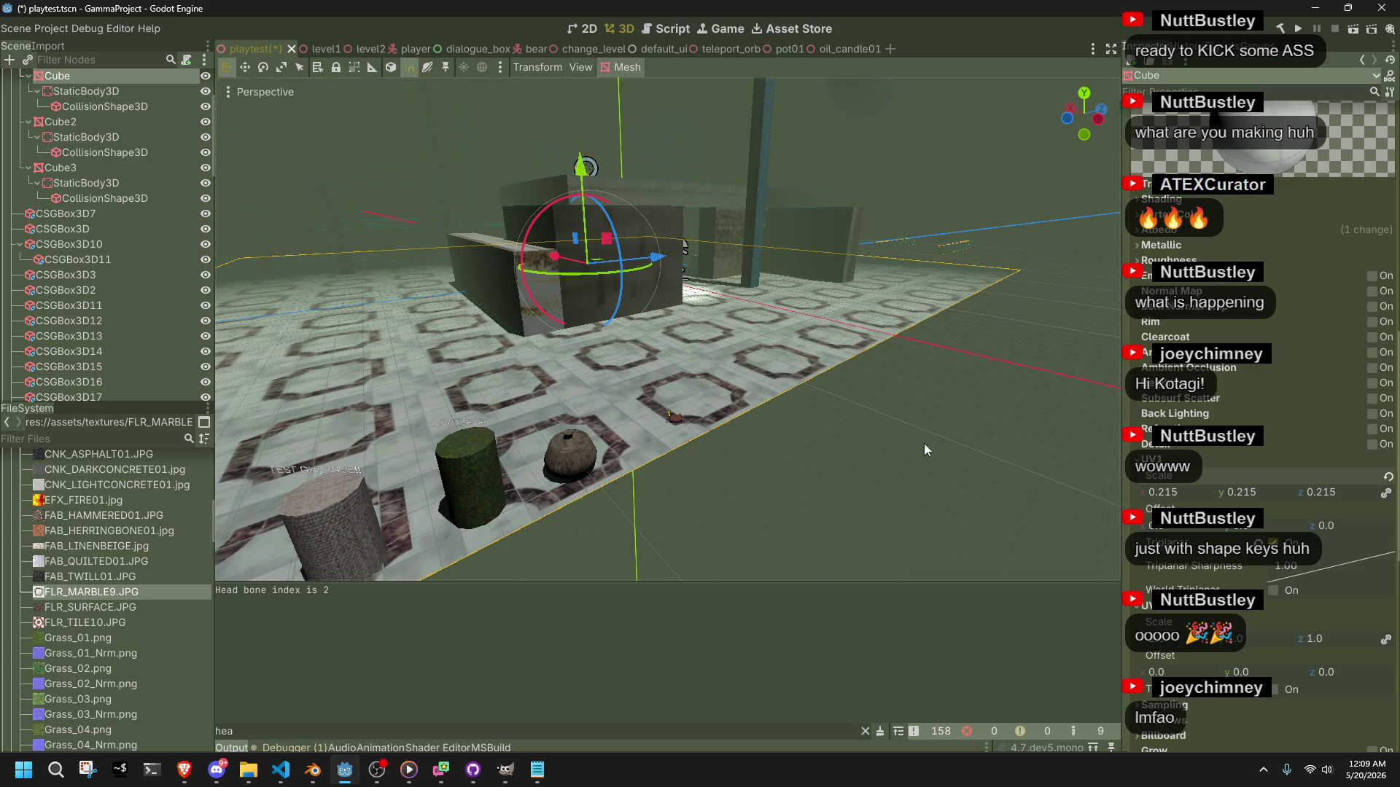
pyautogui.hotkey('ctrl', 's')
# Replace the floor texture with the red star-patterned FLR_TILE10.JPG.
pyautogui.moveTo(920, 440); pyautogui.dragTo(694, 452)
pyautogui.scroll(-1, 694, 448)
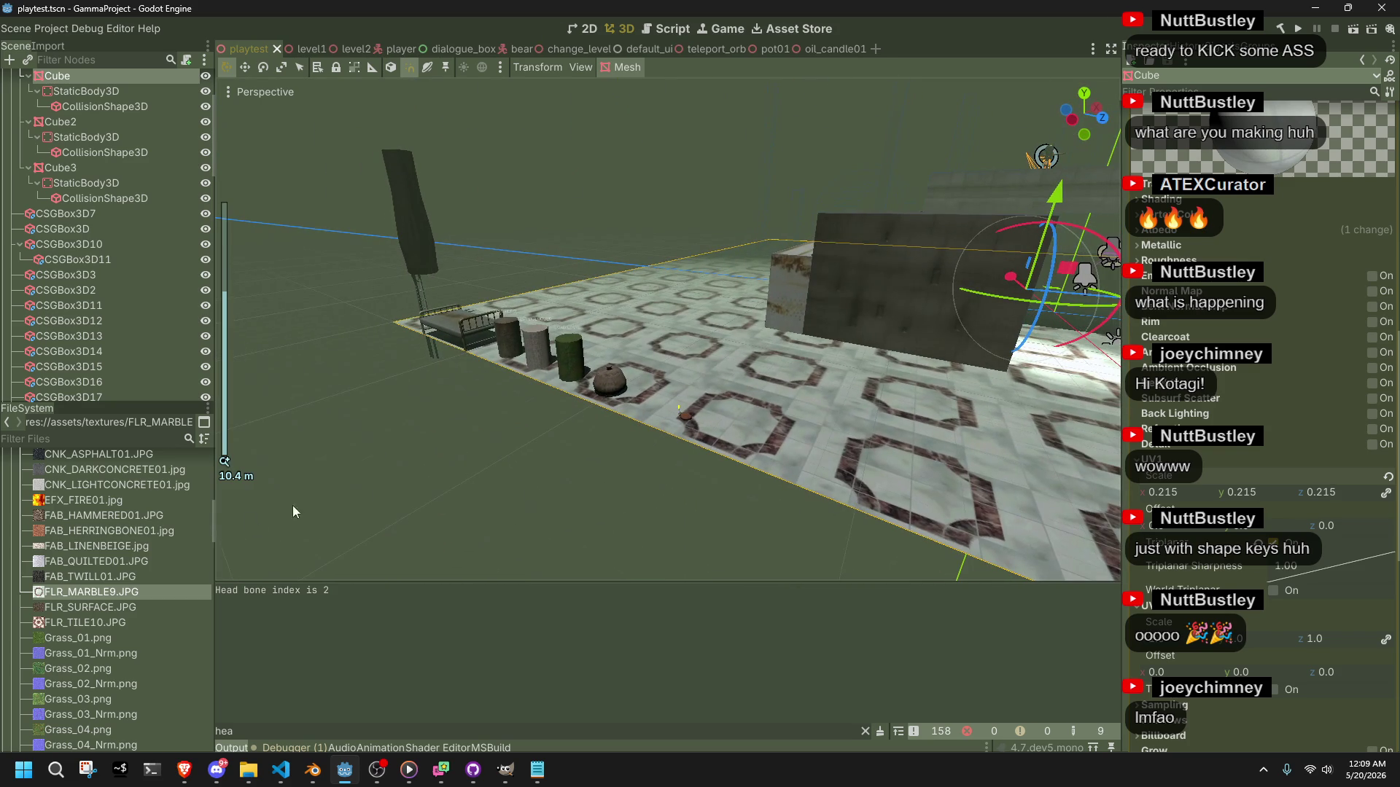
pyautogui.moveTo(93, 607)
pyautogui.mouseDown()
pyautogui.moveTo(794, 412)
pyautogui.moveTo(318, 508)
pyautogui.moveTo(76, 597)
pyautogui.mouseUp()
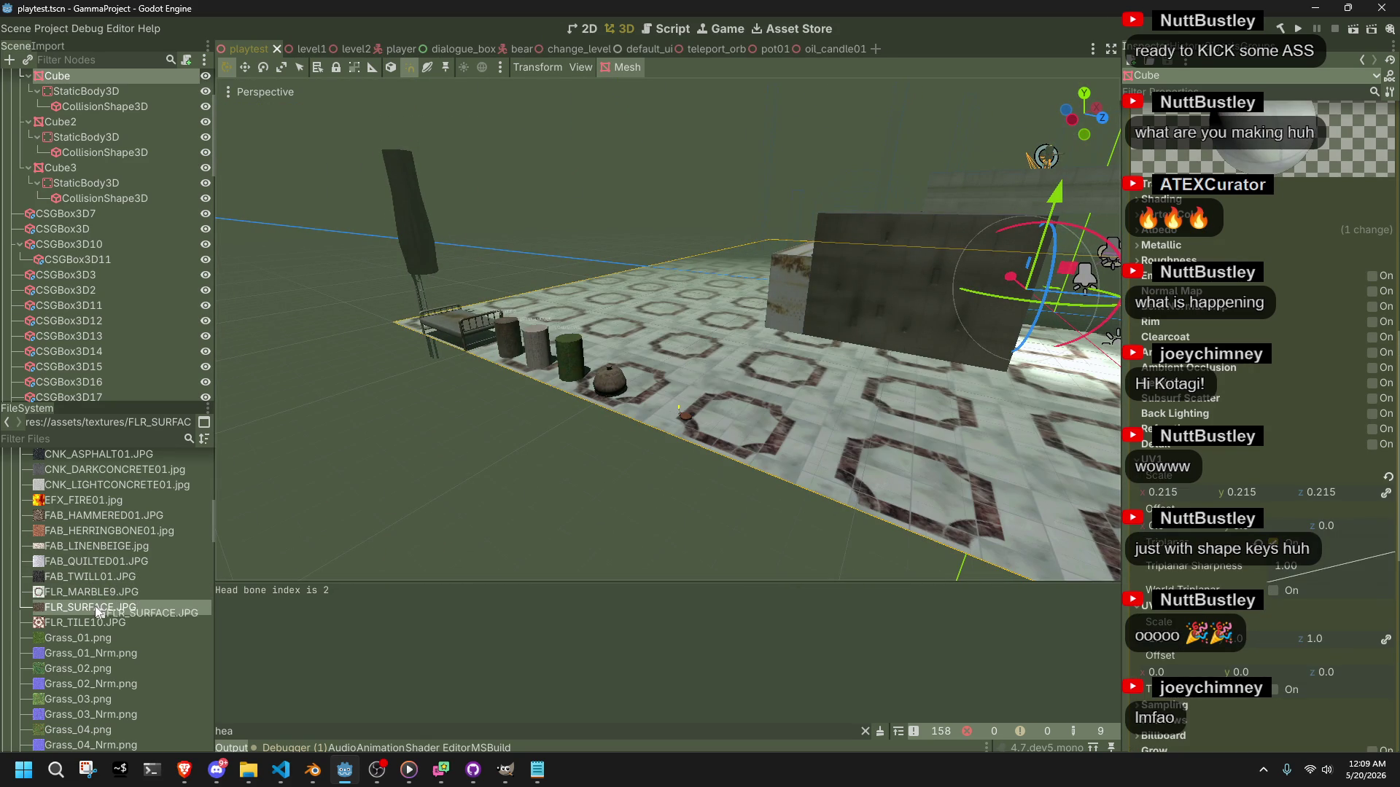
pyautogui.click(75, 592)
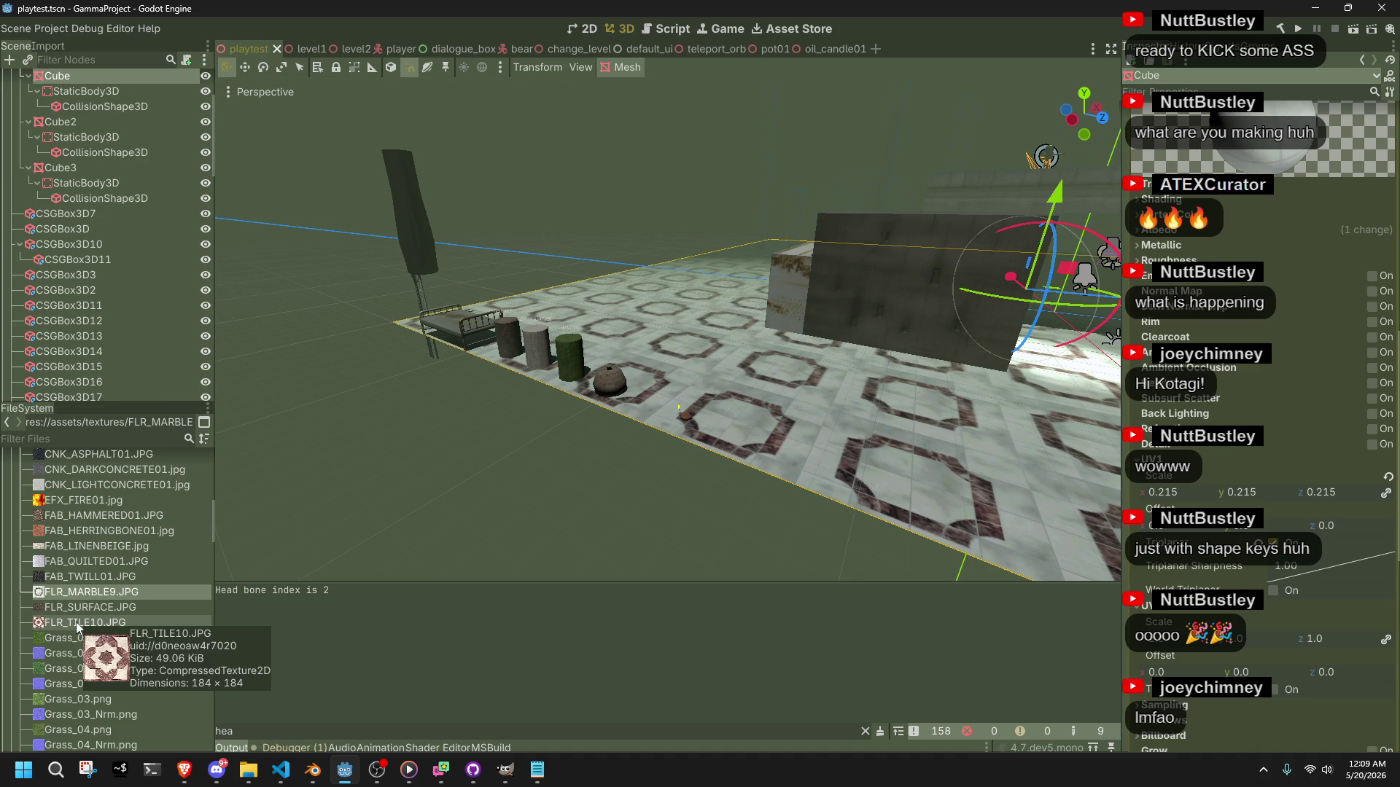
pyautogui.moveTo(73, 623); pyautogui.dragTo(780, 475)
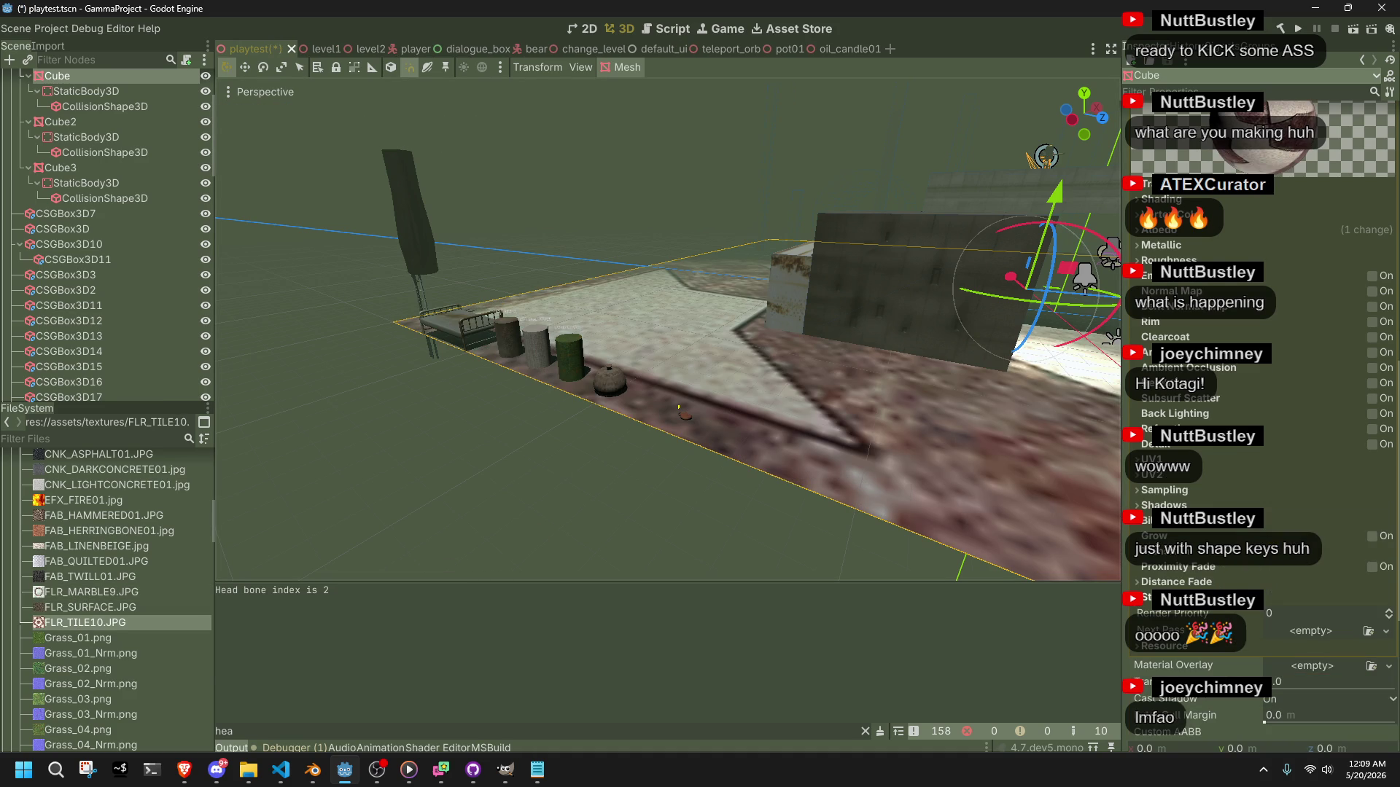
# Turn on triplanar UV1 mapping for the floor and lower the UV1 scale to enlarge the star tiles.
pyautogui.click(1151, 459)
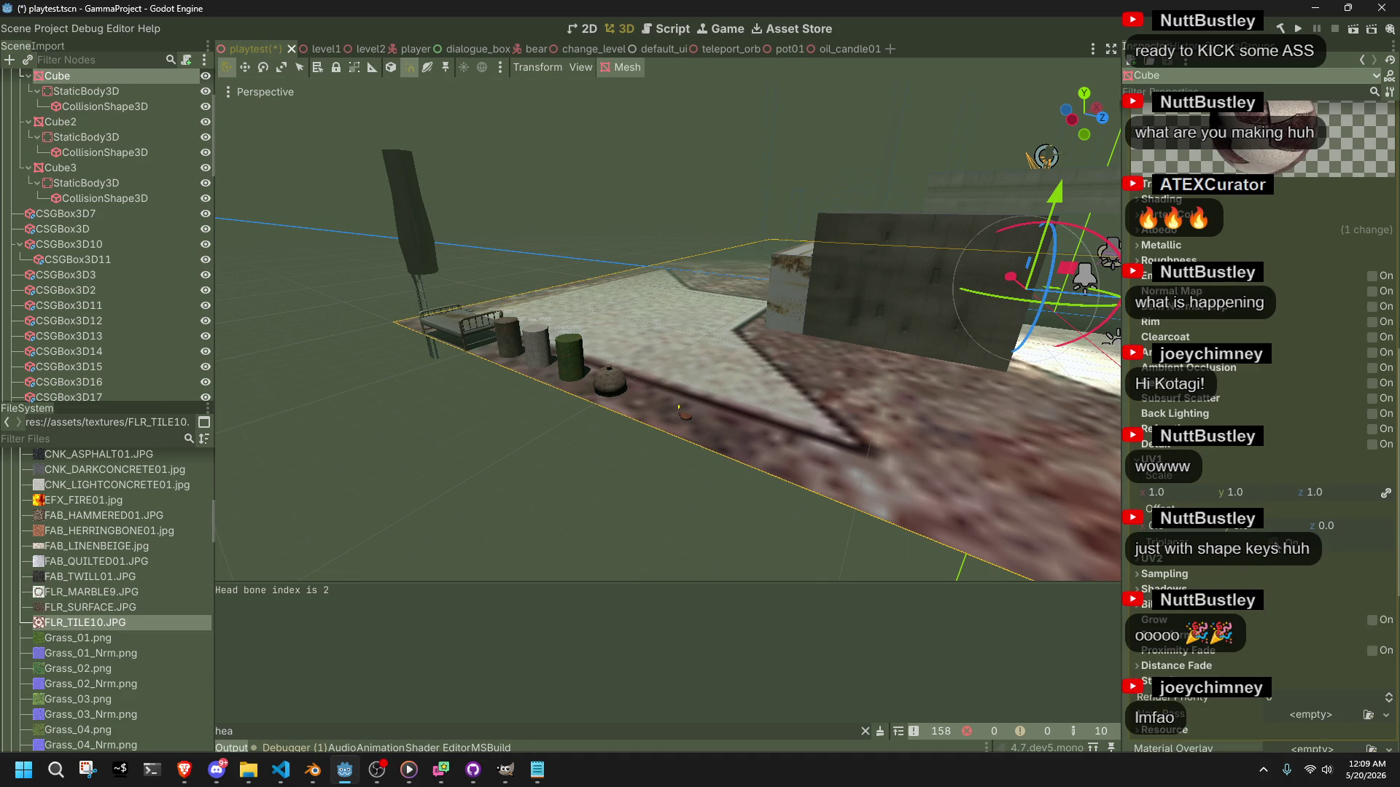
pyautogui.click(1273, 543)
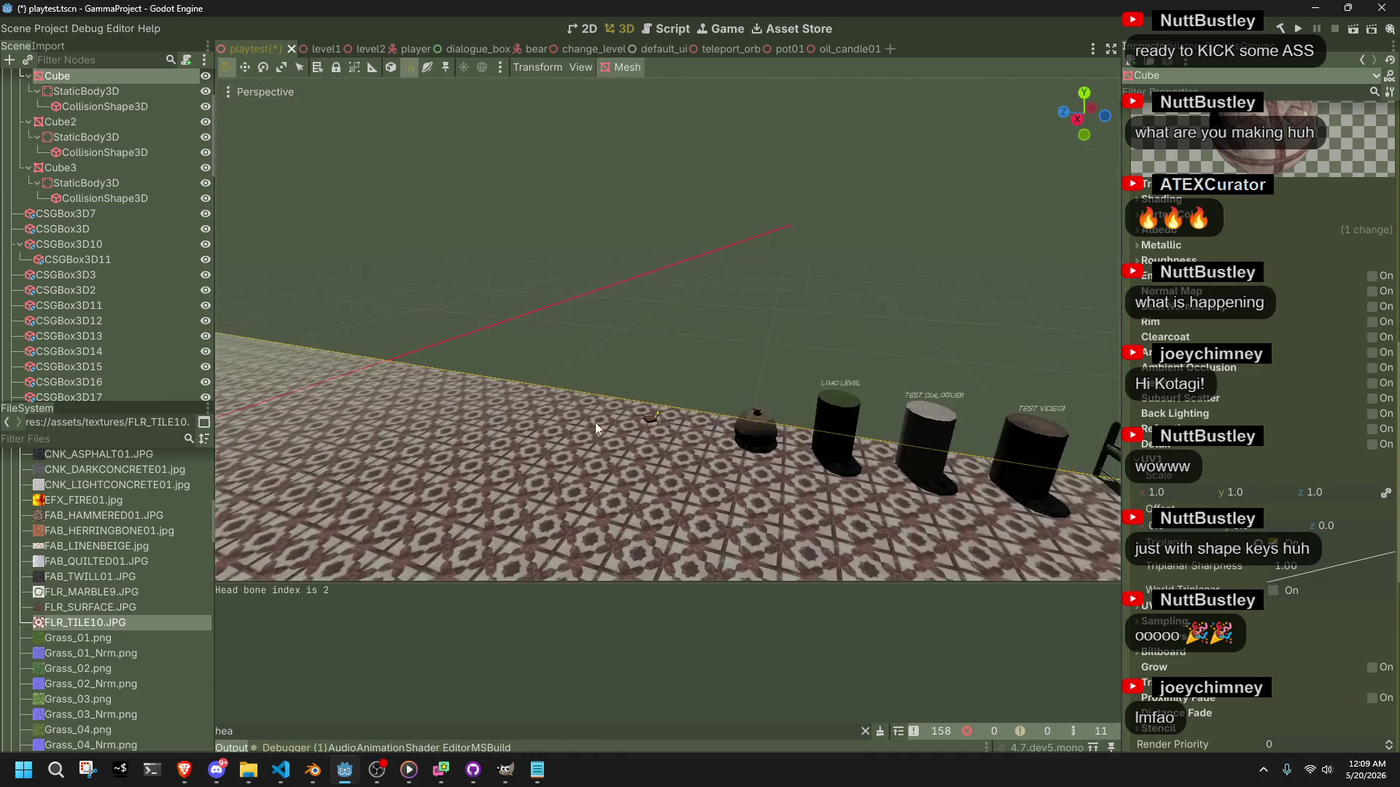
pyautogui.scroll(5, 923, 300)
pyautogui.scroll(5, 924, 295)
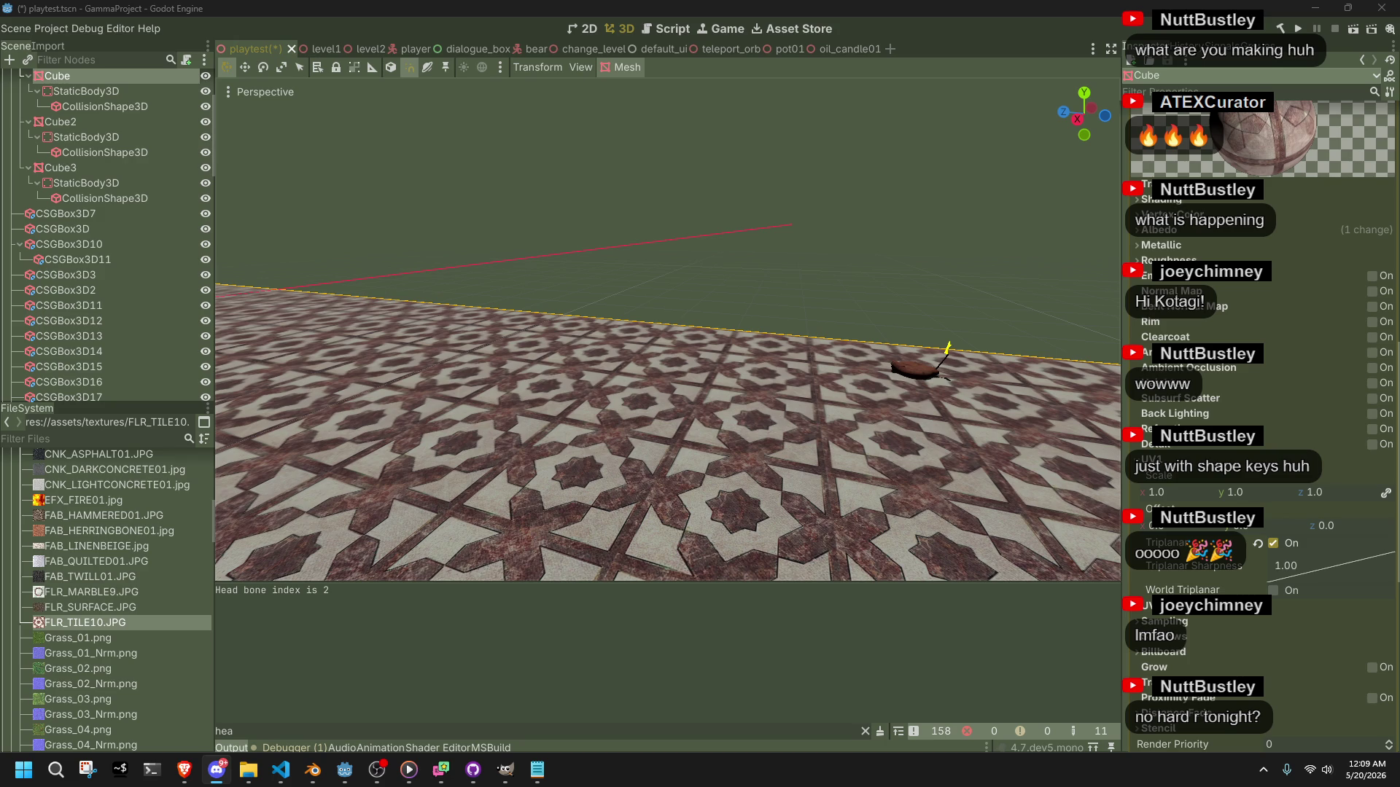
pyautogui.moveTo(788, 355)
pyautogui.mouseDown()
pyautogui.moveTo(847, 372)
pyautogui.moveTo(1017, 493)
pyautogui.moveTo(479, 438)
pyautogui.moveTo(674, 449)
pyautogui.moveTo(745, 401)
pyautogui.moveTo(819, 413)
pyautogui.mouseUp()
pyautogui.scroll(-15, 819, 412)
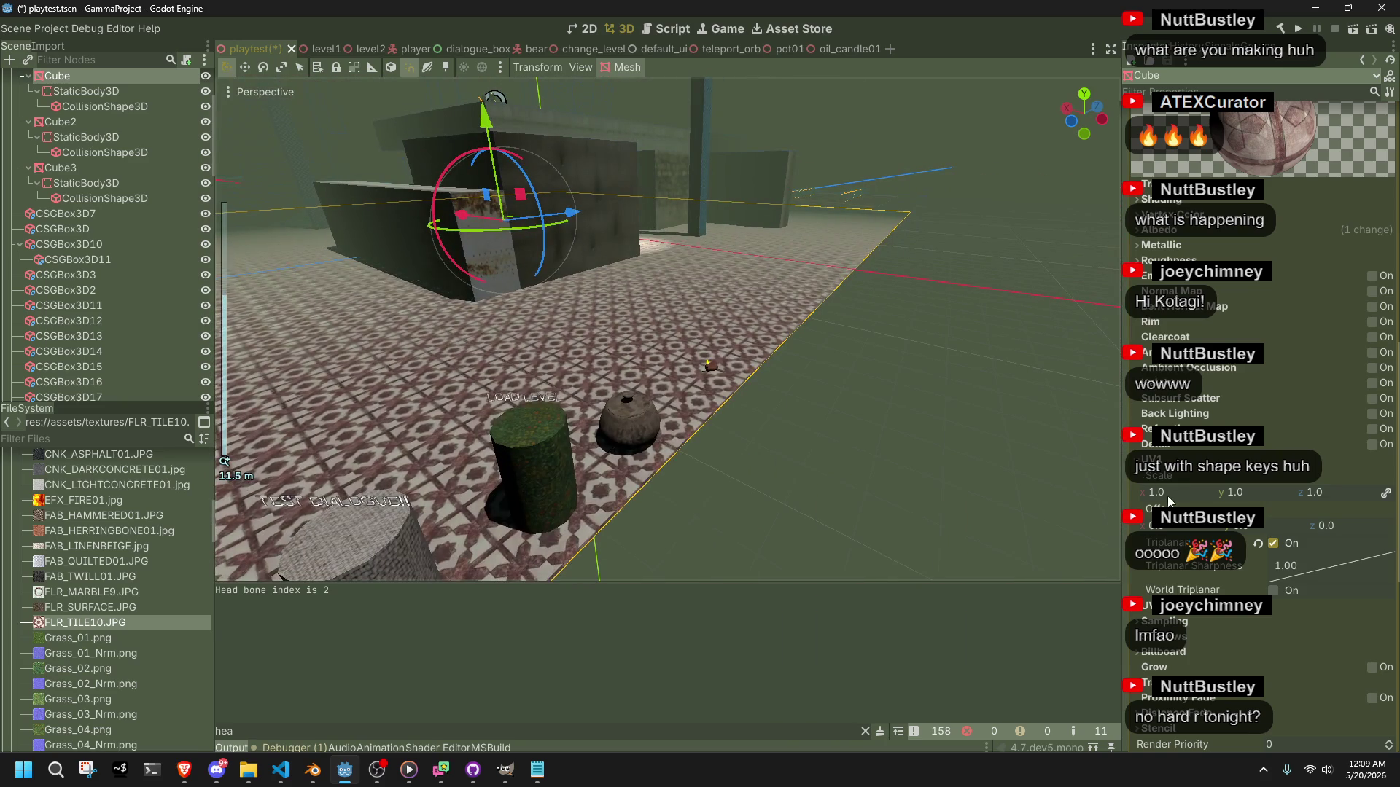
pyautogui.moveTo(1169, 501)
pyautogui.mouseDown()
pyautogui.moveTo(1112, 502)
pyautogui.moveTo(1155, 502)
pyautogui.mouseUp()
# Save playtest.tscn and launch the project for a playtest.
pyautogui.hotkey('ctrl', 's')
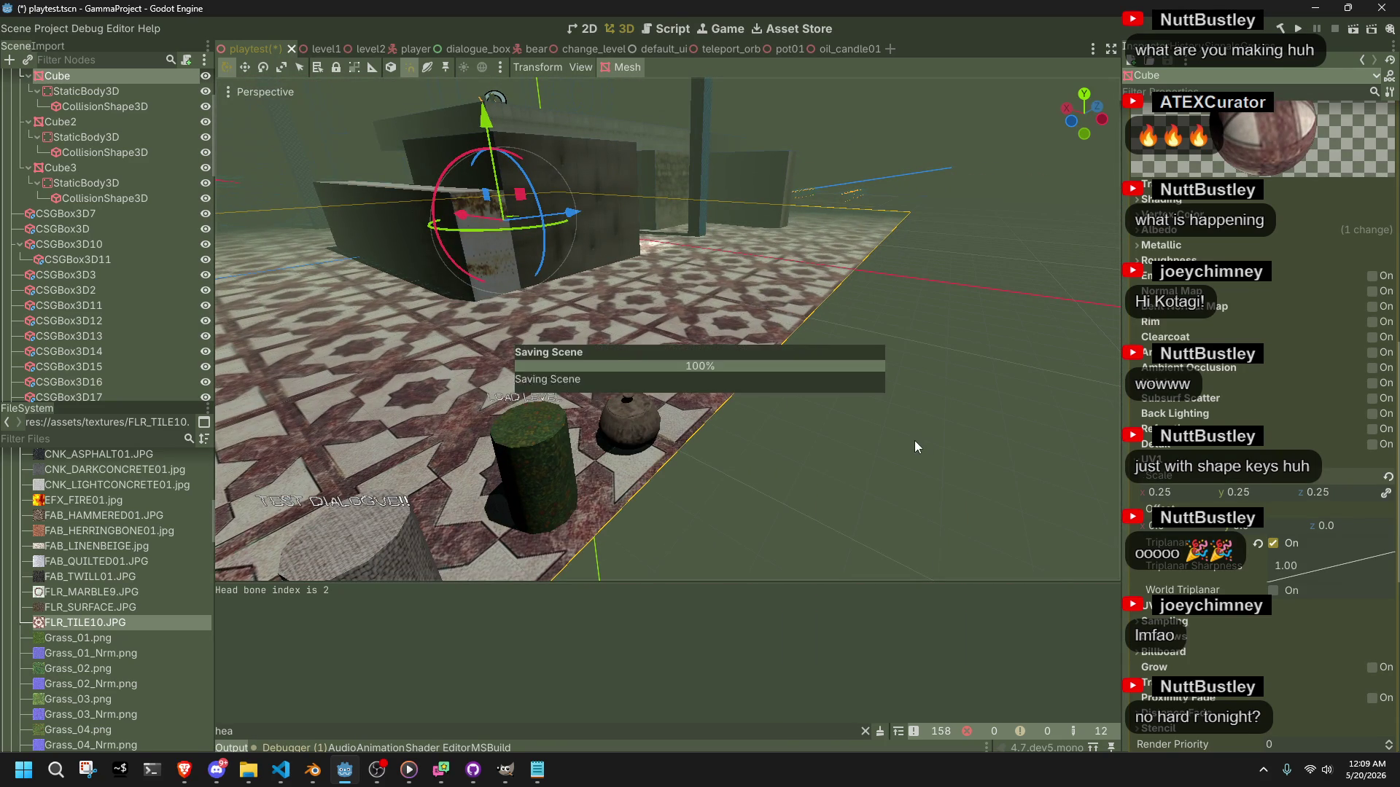
pyautogui.click(916, 447)
pyautogui.click(1296, 31)
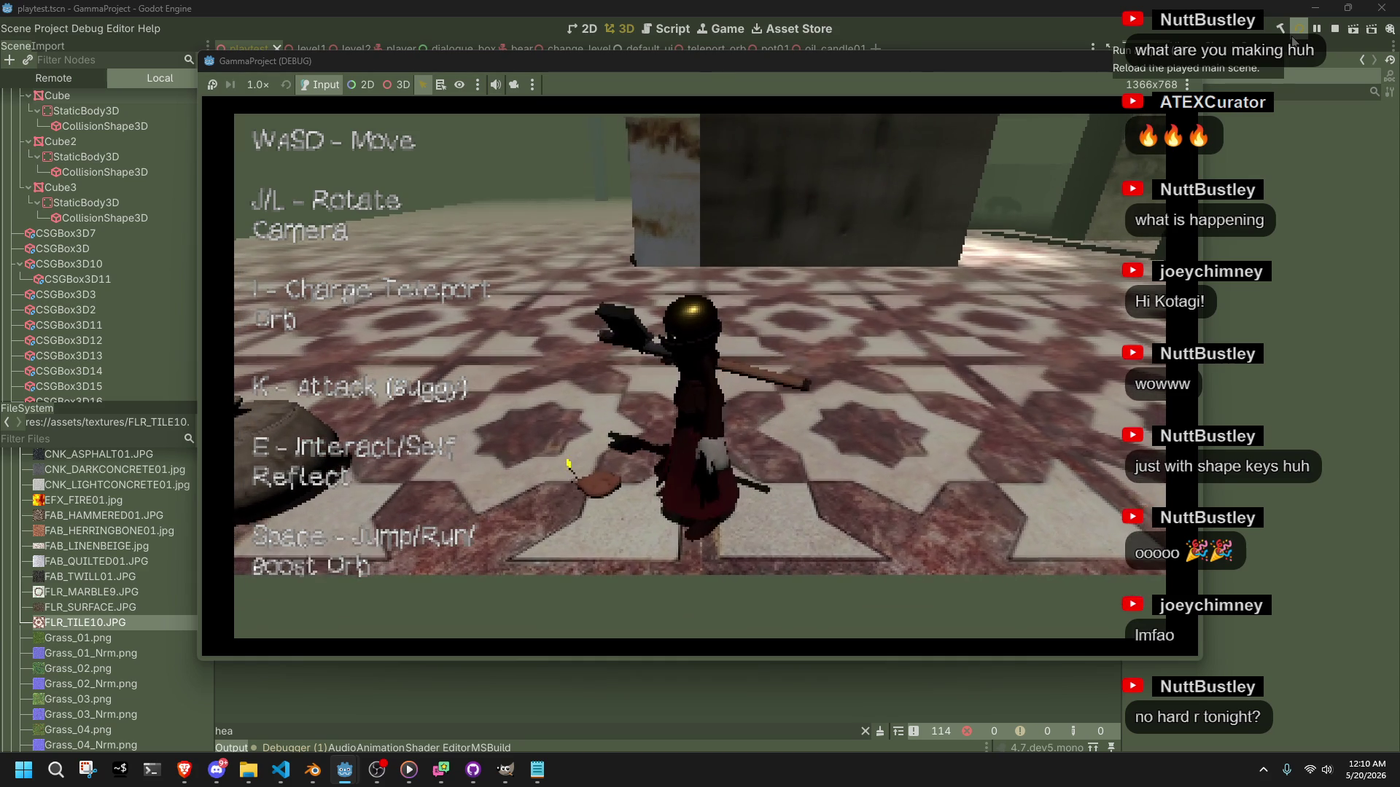
# Swing the game camera around the character, past the LOAD LEVEL cylinder, down the tiled floor.
pyautogui.press('e')
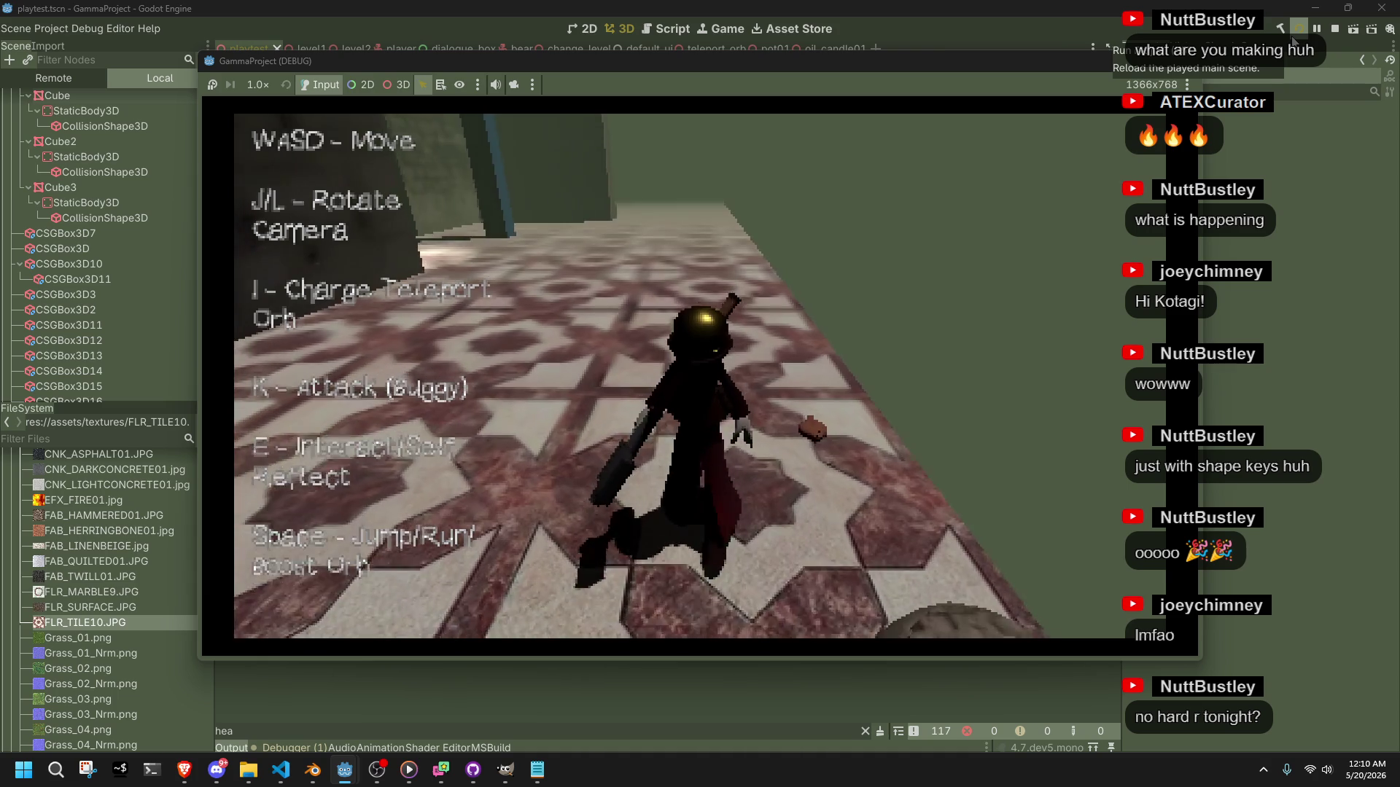
pyautogui.press('j')
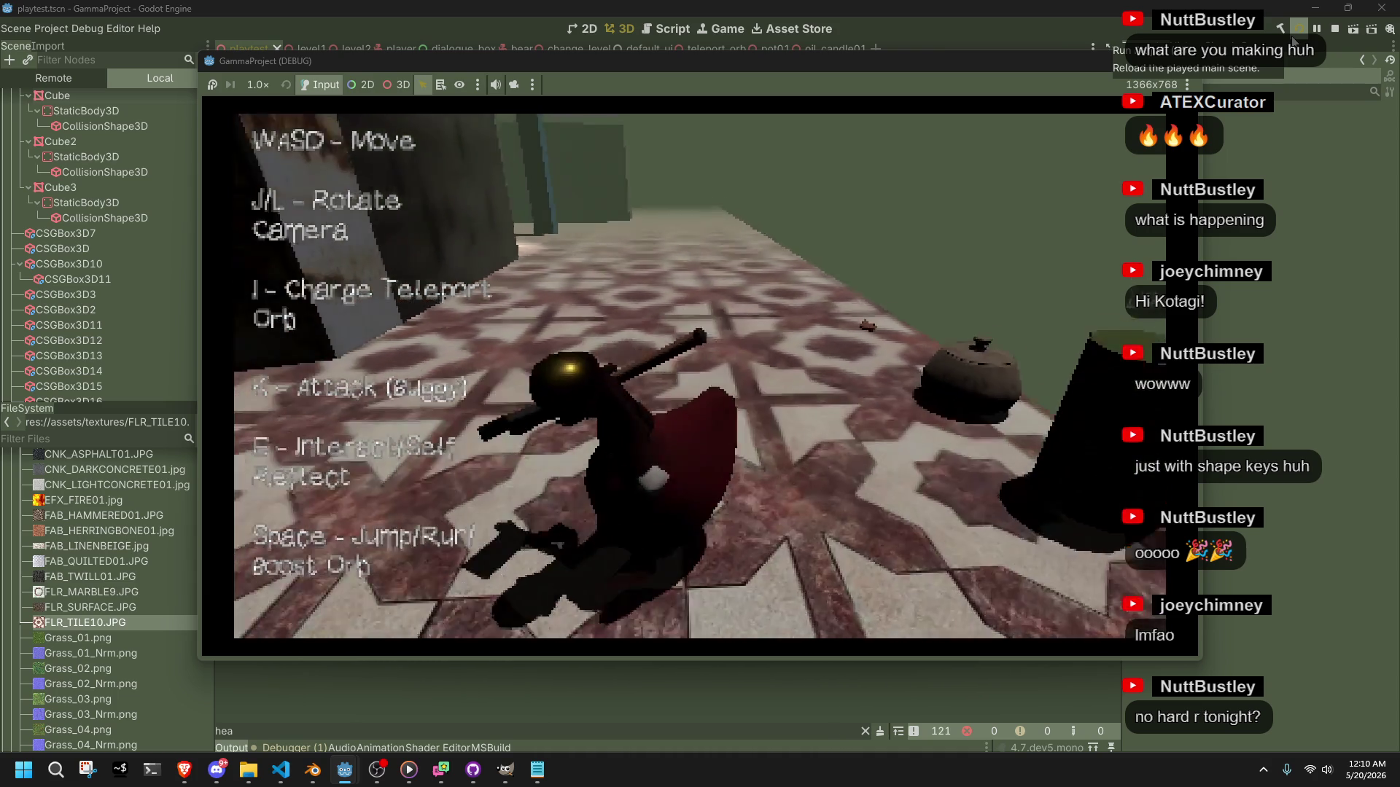
pyautogui.press('w')
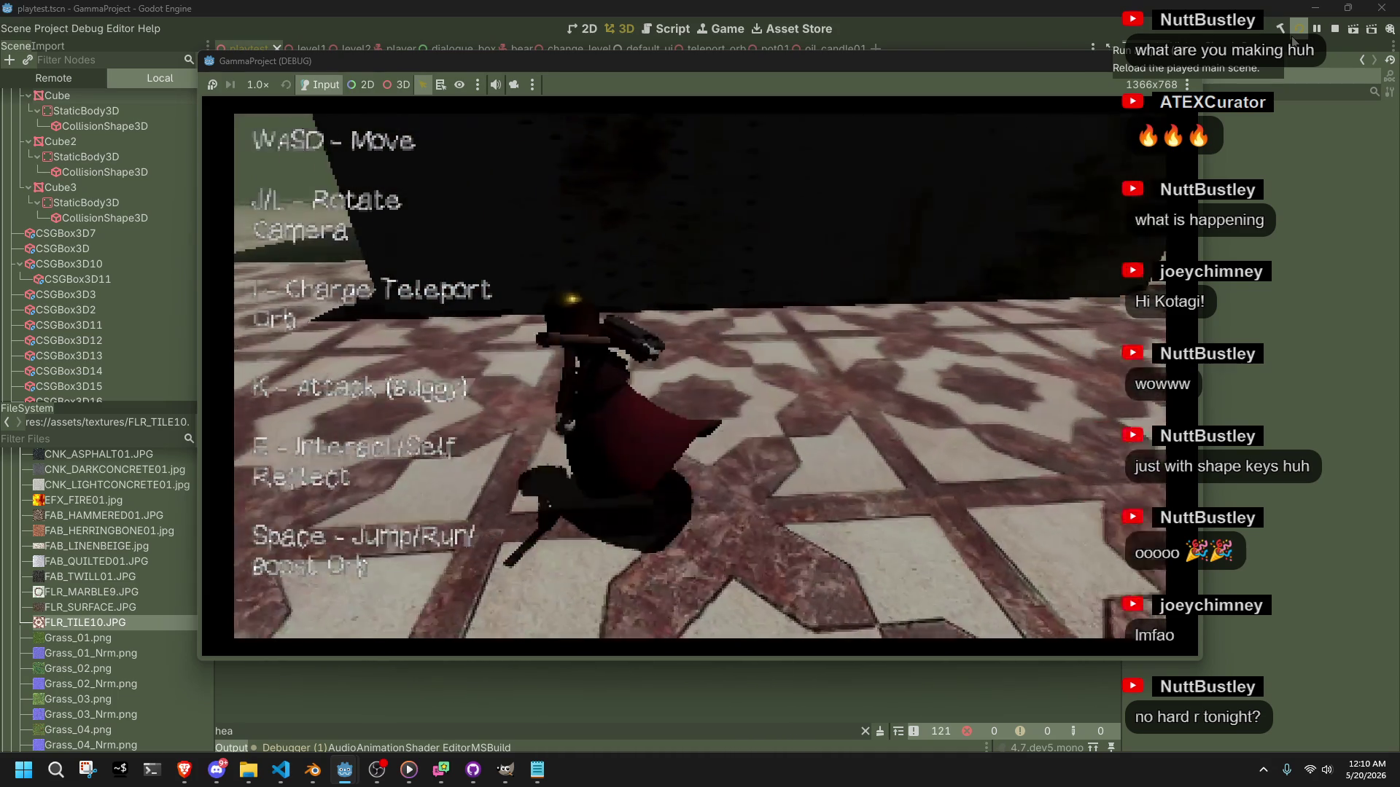
pyautogui.press('j')
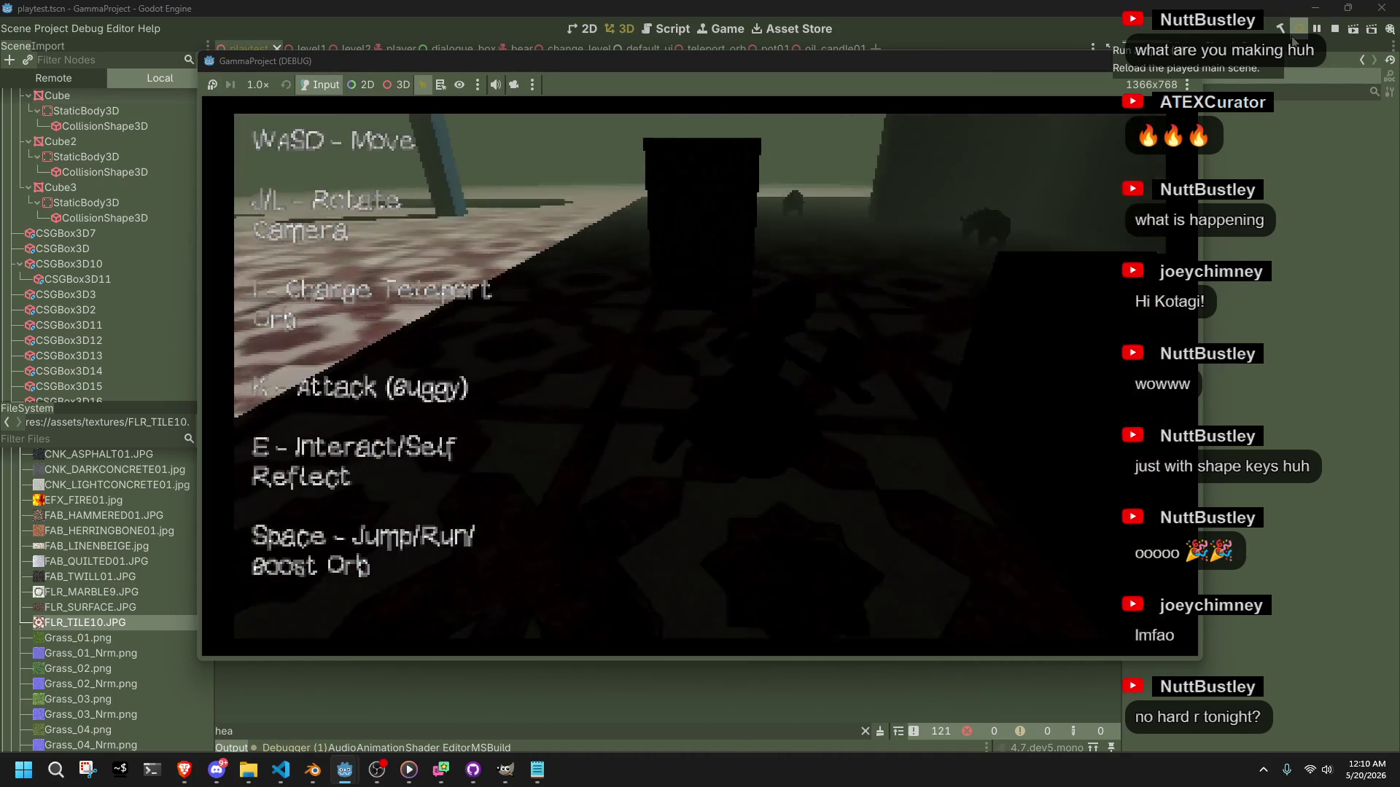
pyautogui.press('j')
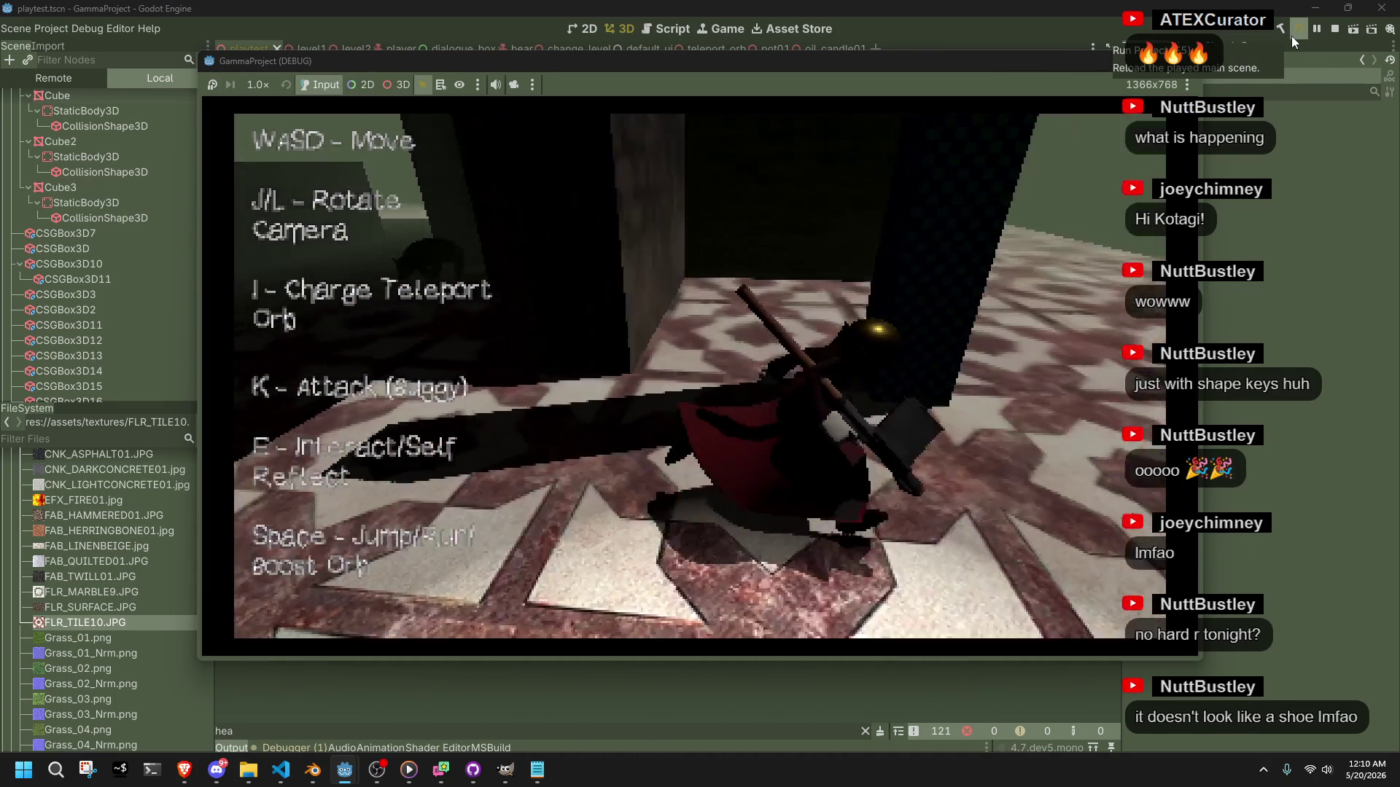
pyautogui.press('j')
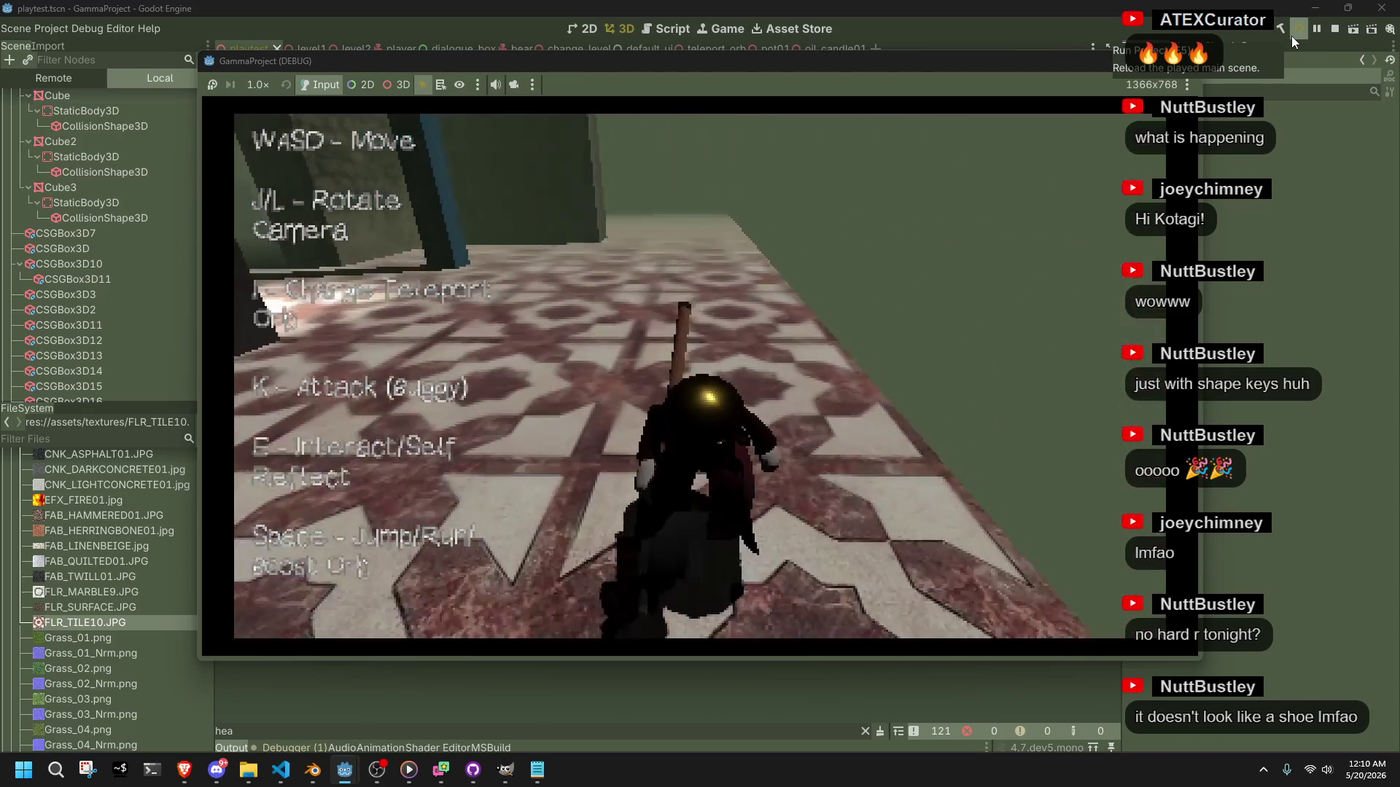
pyautogui.press('j')
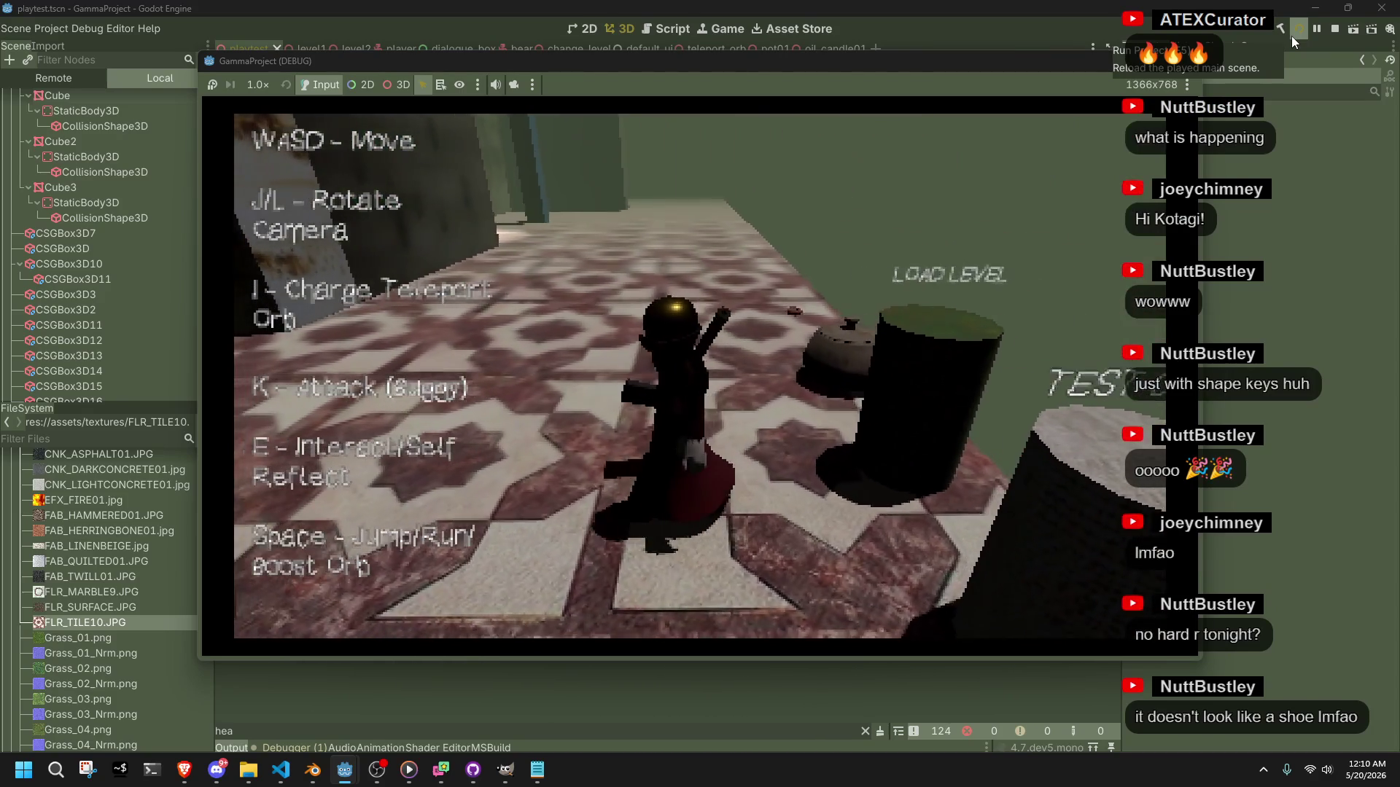
pyautogui.press('j')
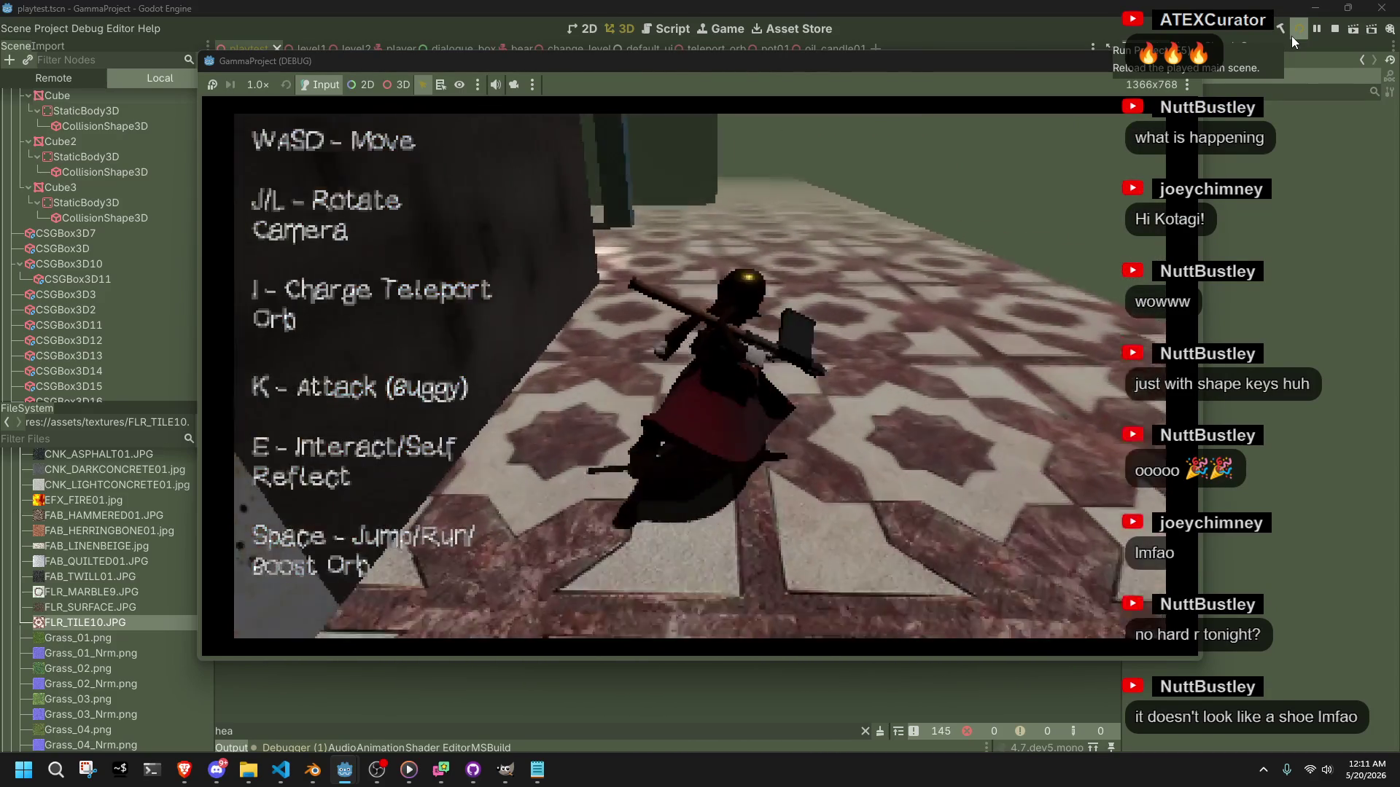
# Jump and walk the character across the tiled floor, then snip the stream chat.
pyautogui.press('space')
pyautogui.press('w')
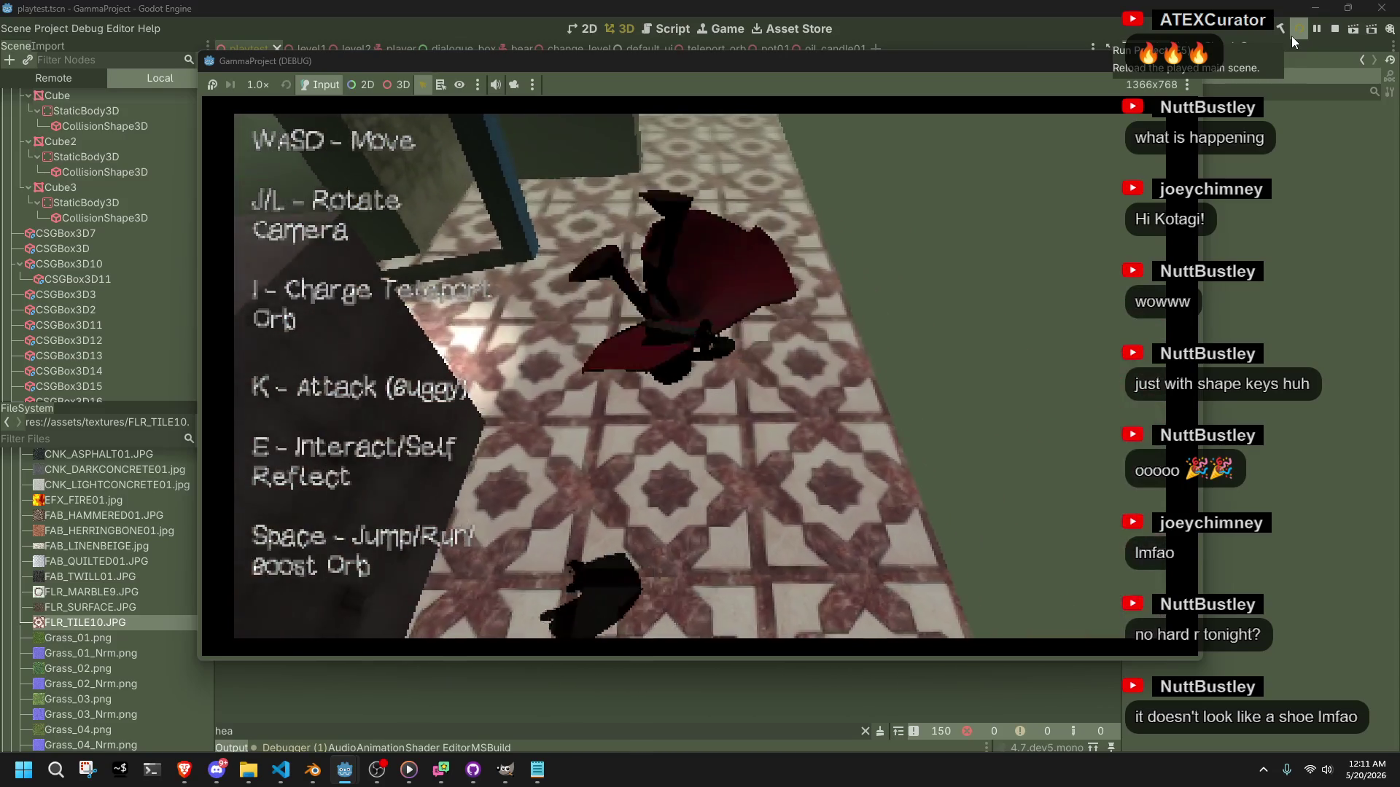
pyautogui.press('w')
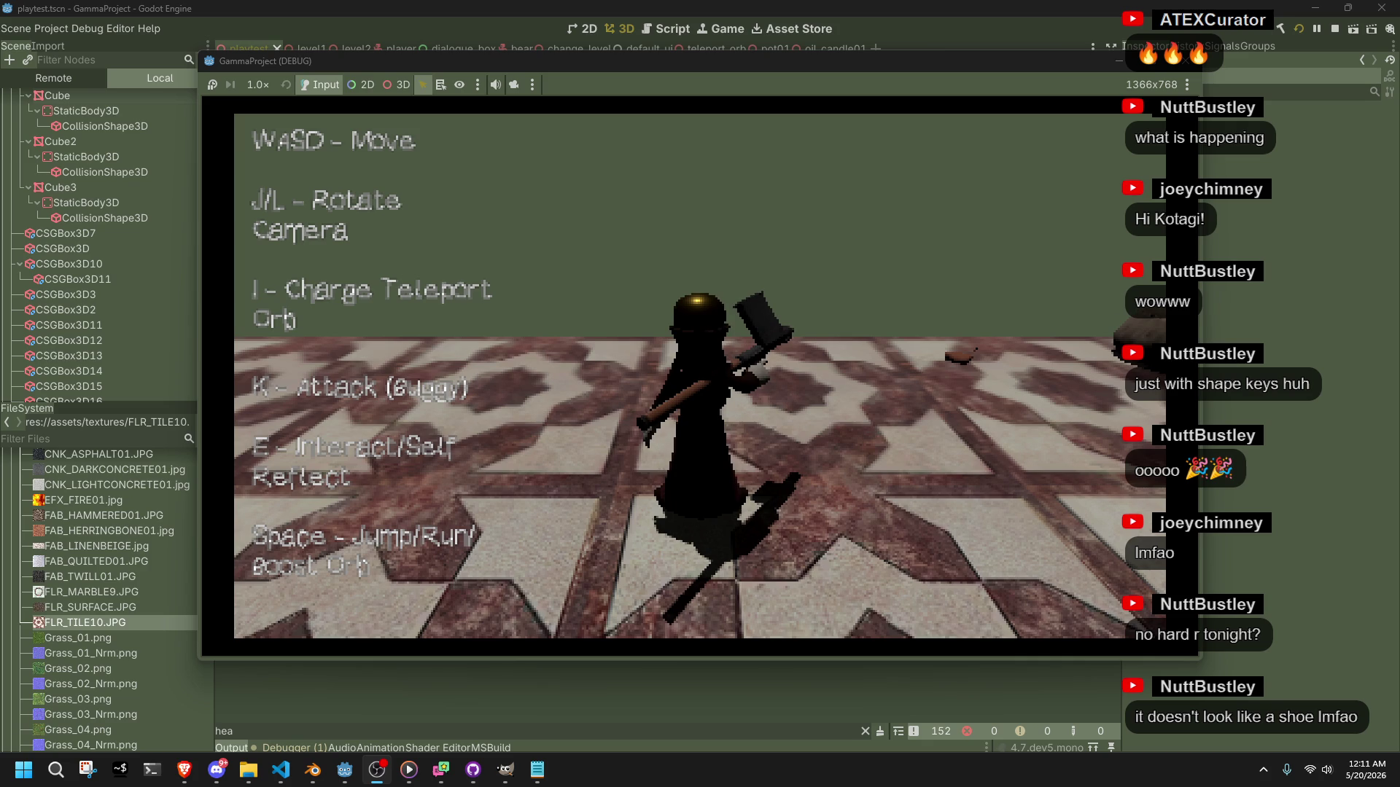
pyautogui.press('super+shift+s')
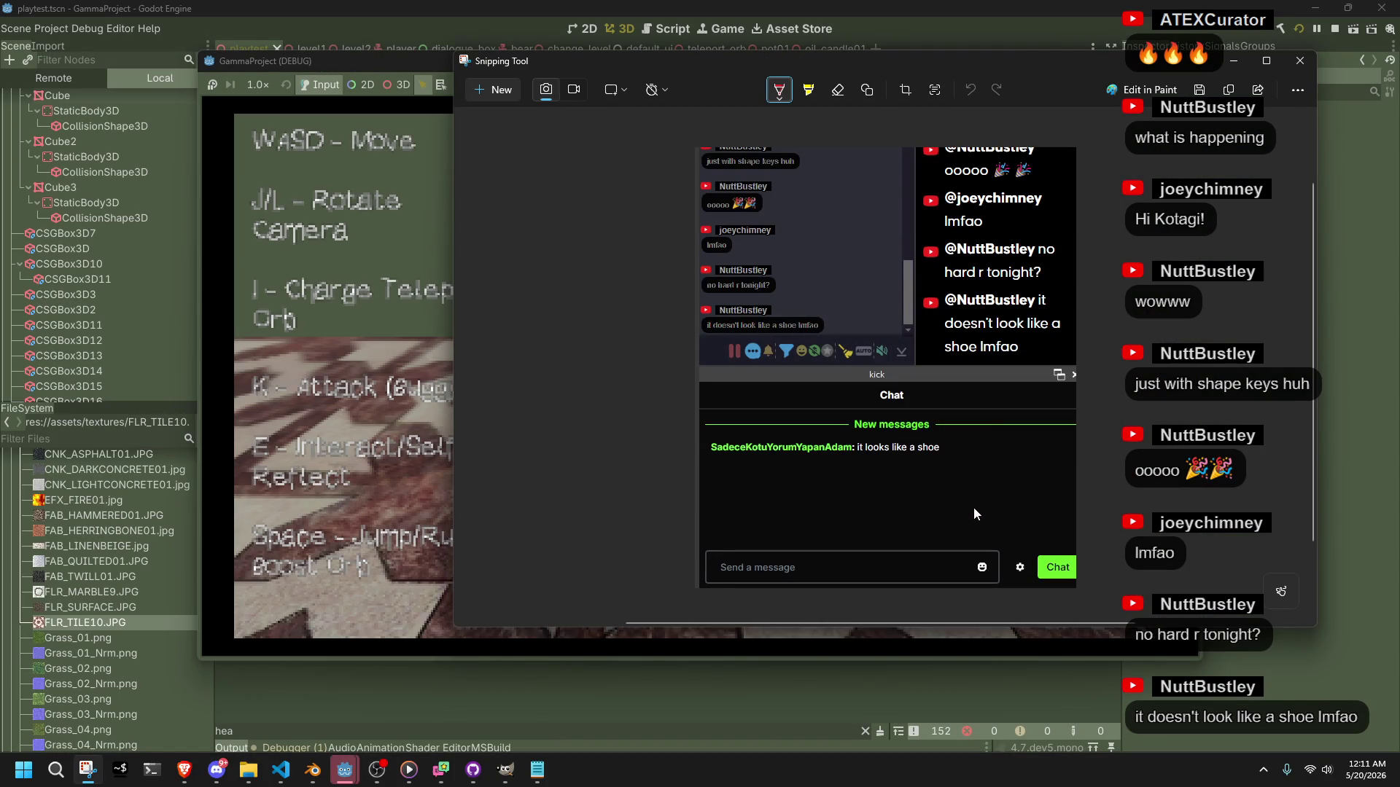
# Zoom into the captured stream-chat screenshot in Snipping Tool.
pyautogui.scroll(3, 994, 499)
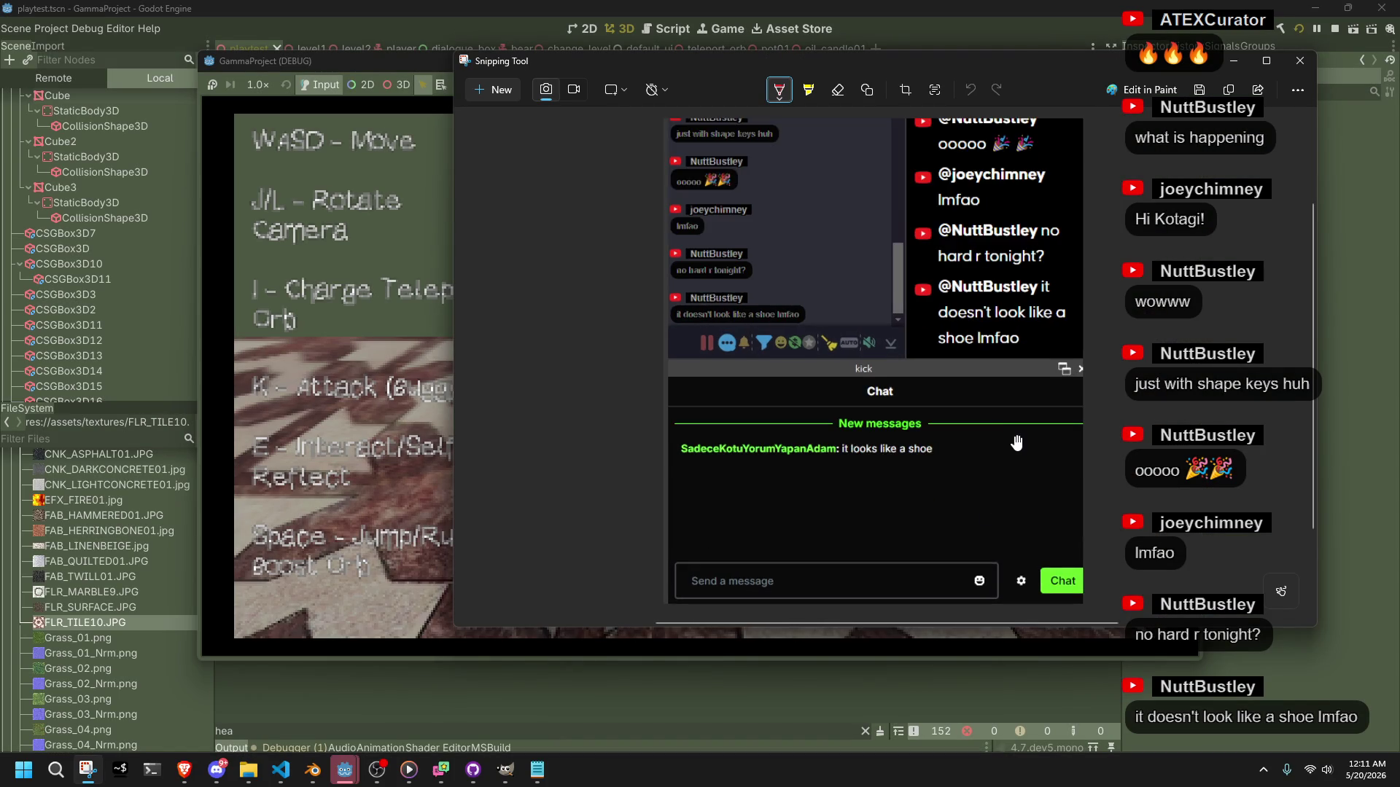
pyautogui.scroll(1, 972, 500)
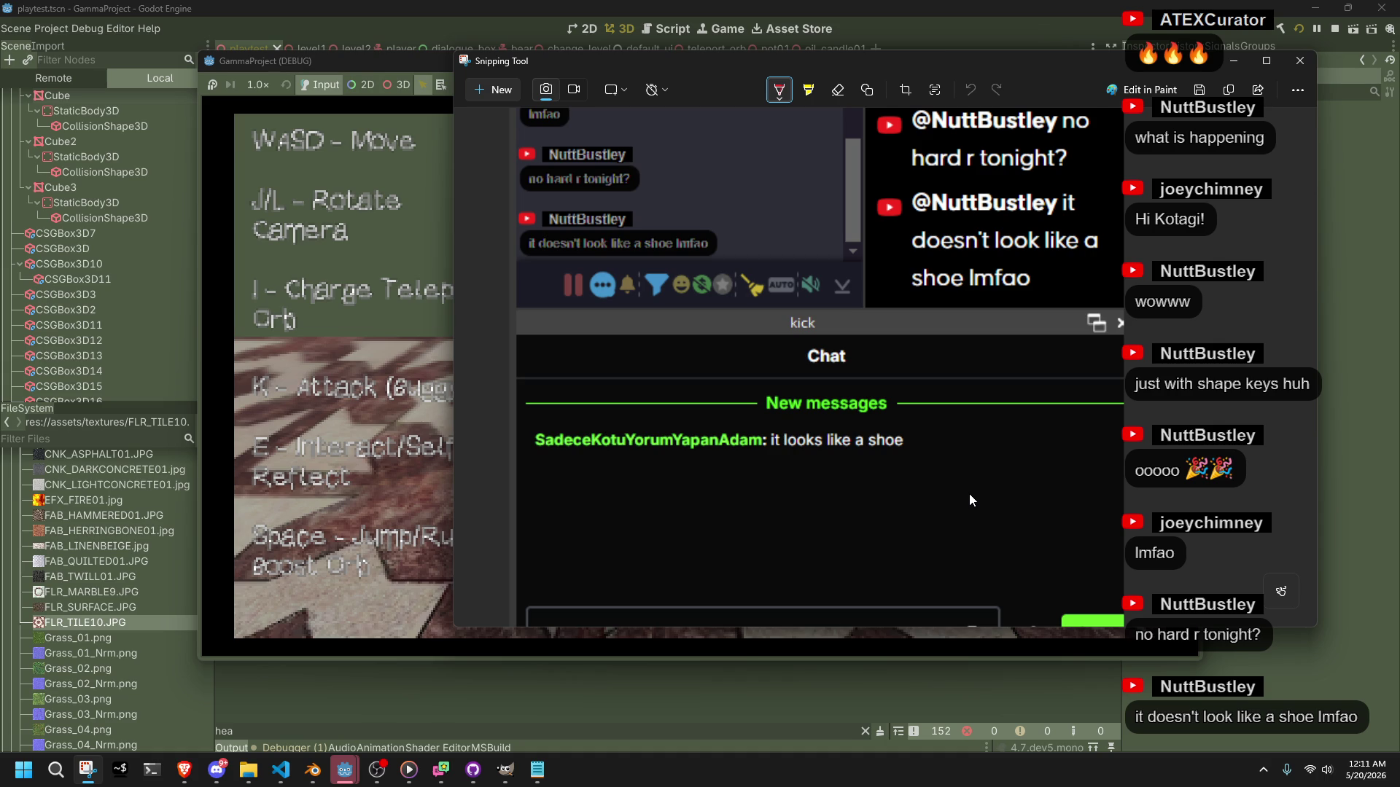
# Bring the game window forward, then stop and relaunch the playtest from the beginning.
pyautogui.click(390, 315)
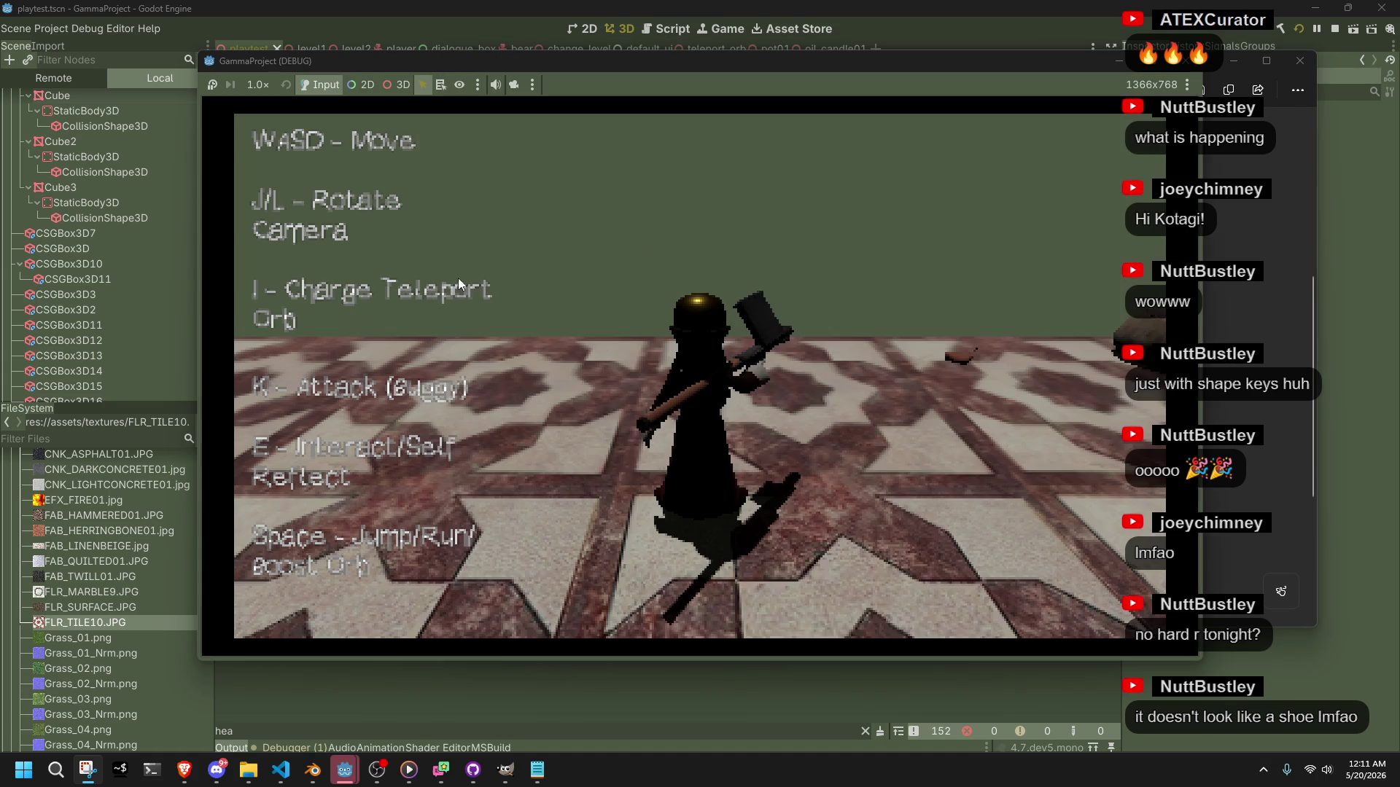
pyautogui.click(1300, 60)
pyautogui.click(1301, 33)
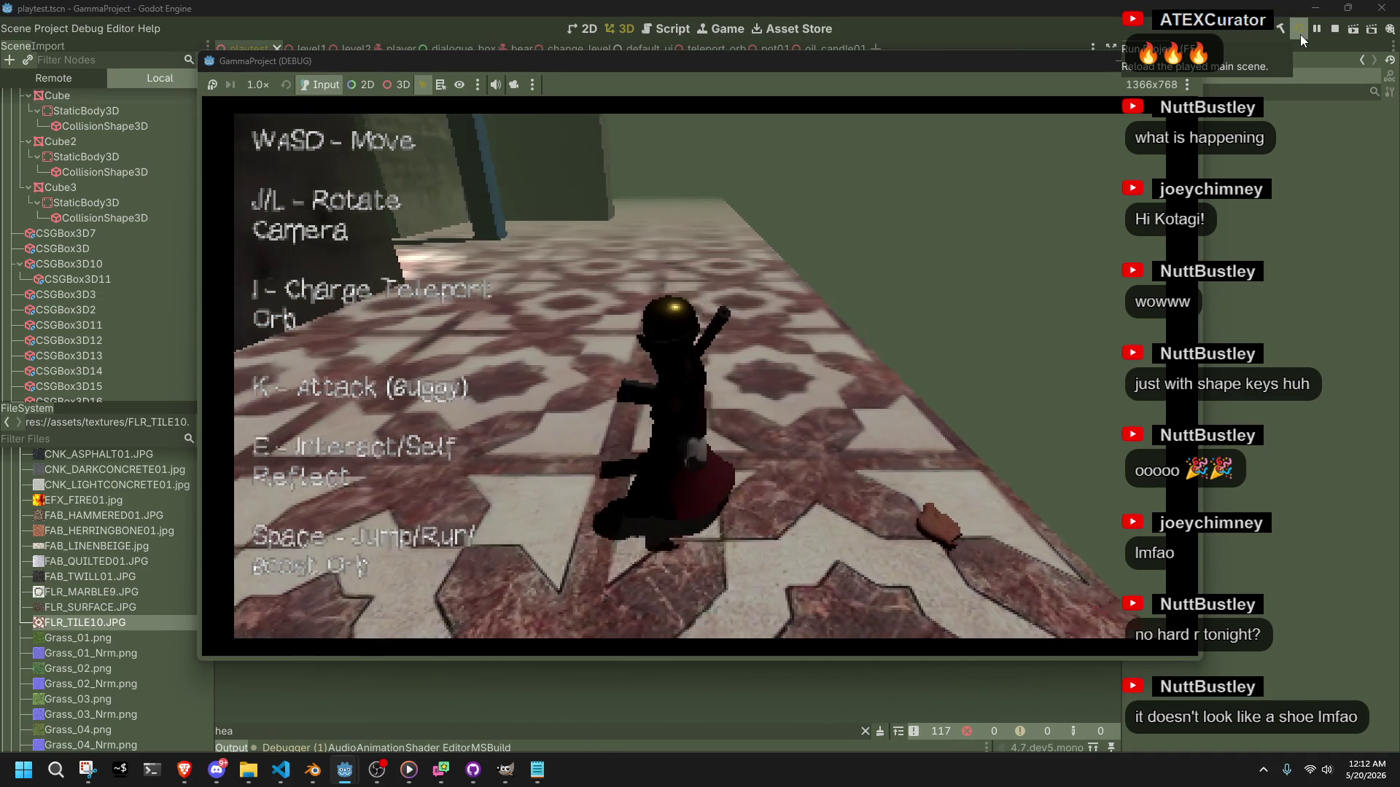
pyautogui.click(1334, 28)
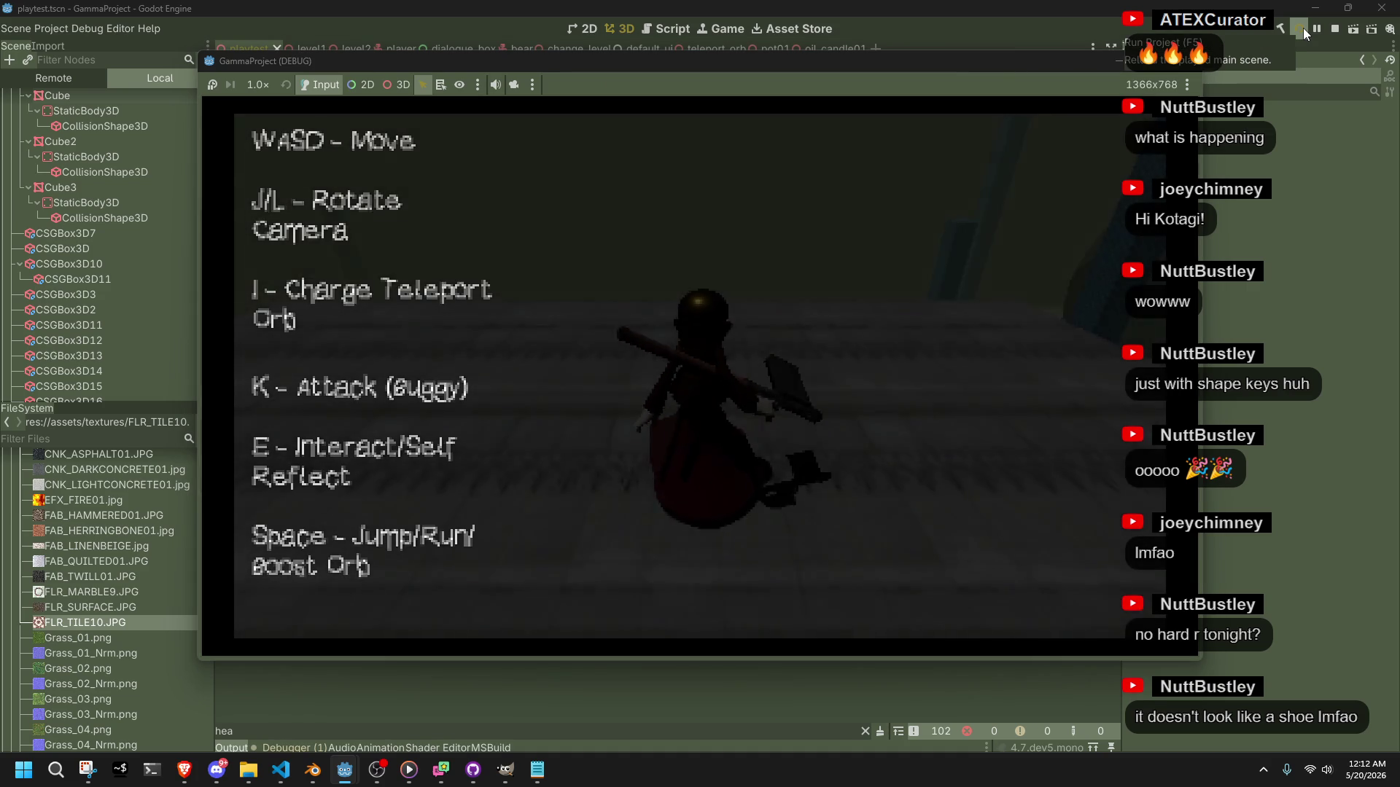
# Walk the character off the ledge down the tiled corridor, blowing out the candle.
pyautogui.press('w')
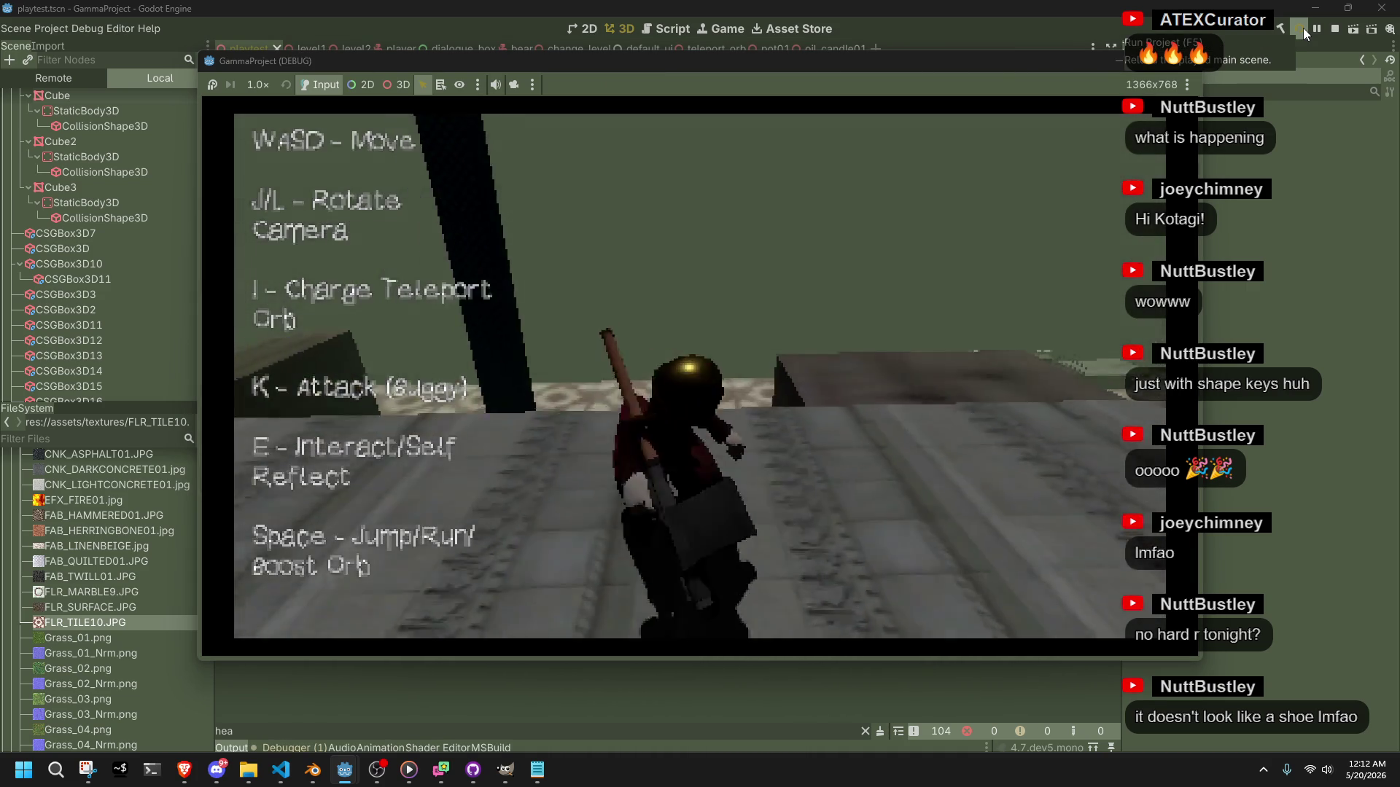
pyautogui.press('w')
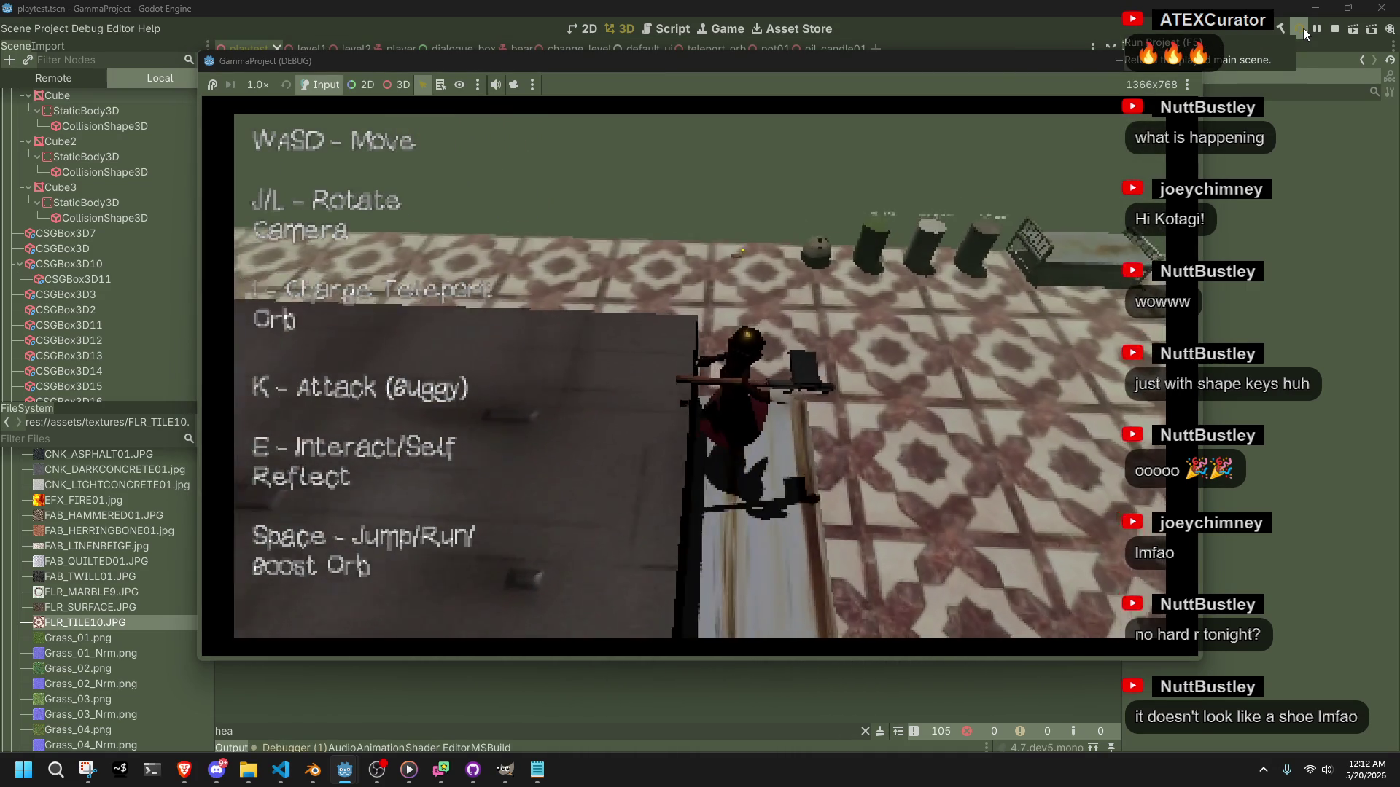
pyautogui.press('w')
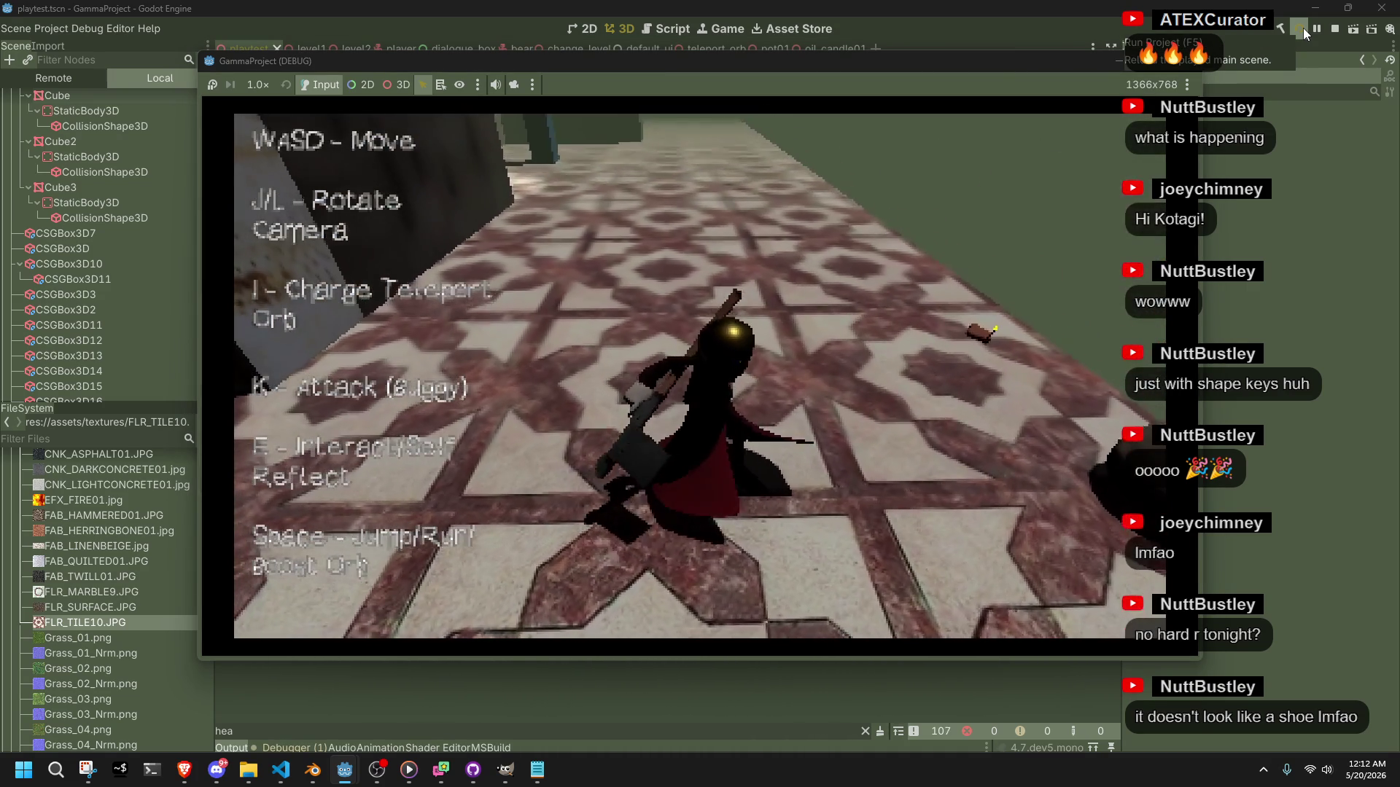
pyautogui.press('w')
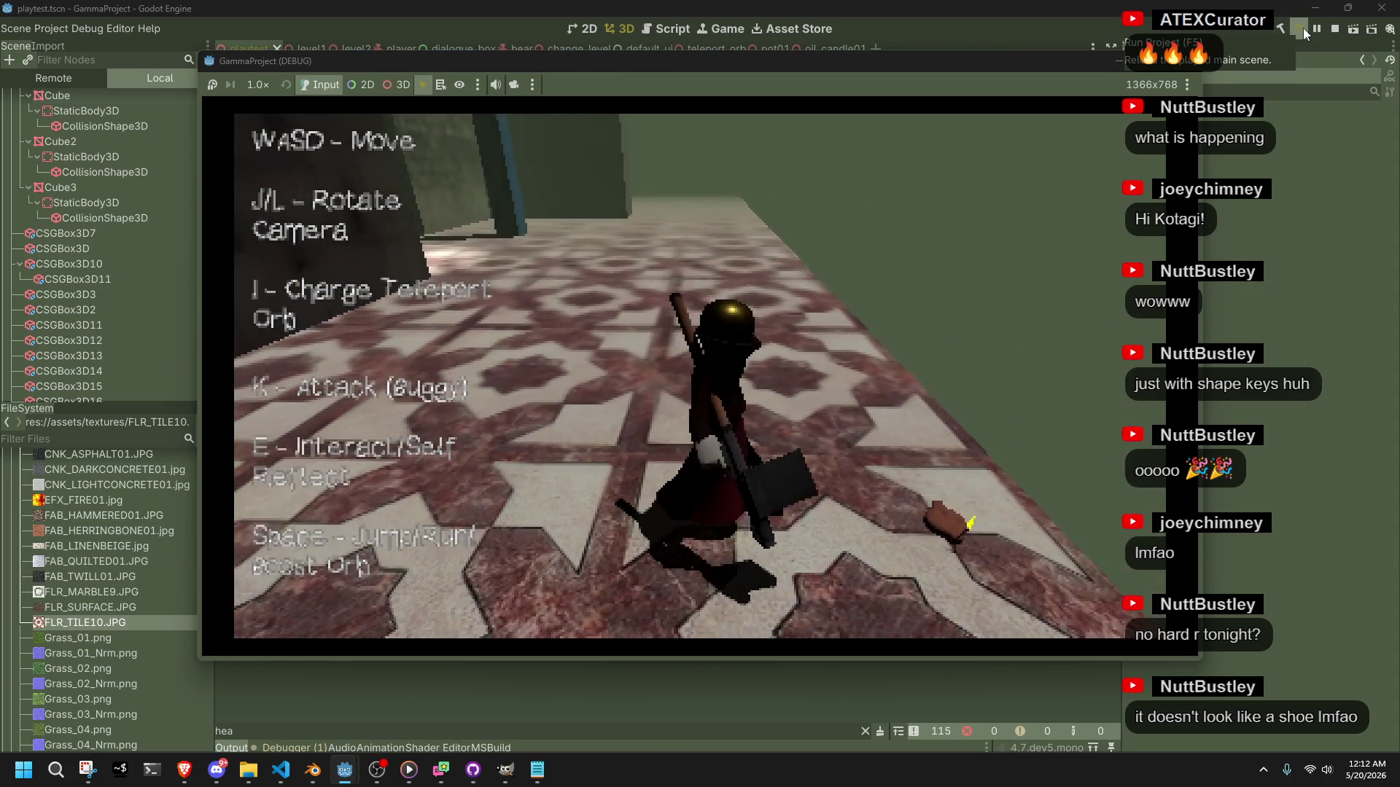
pyautogui.press('e')
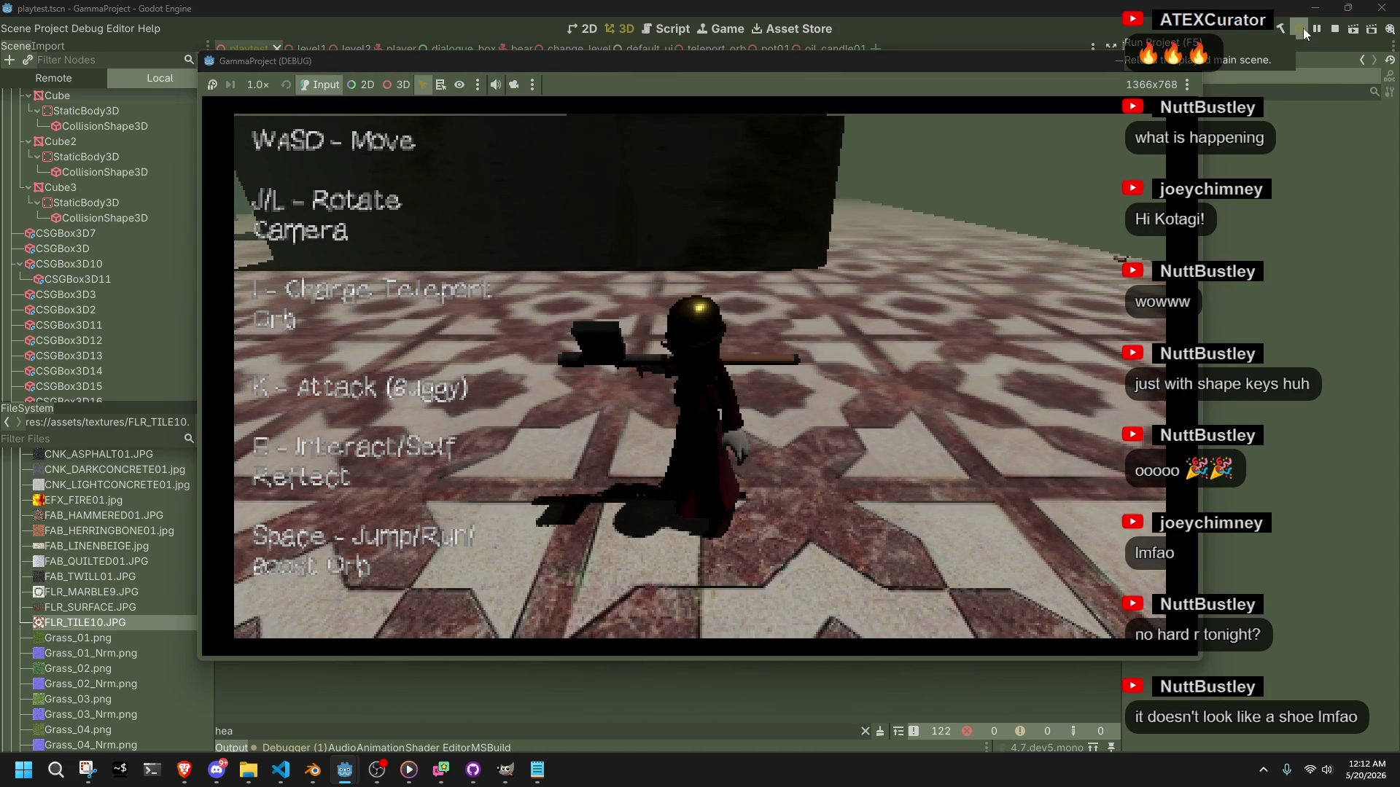
pyautogui.press('a')
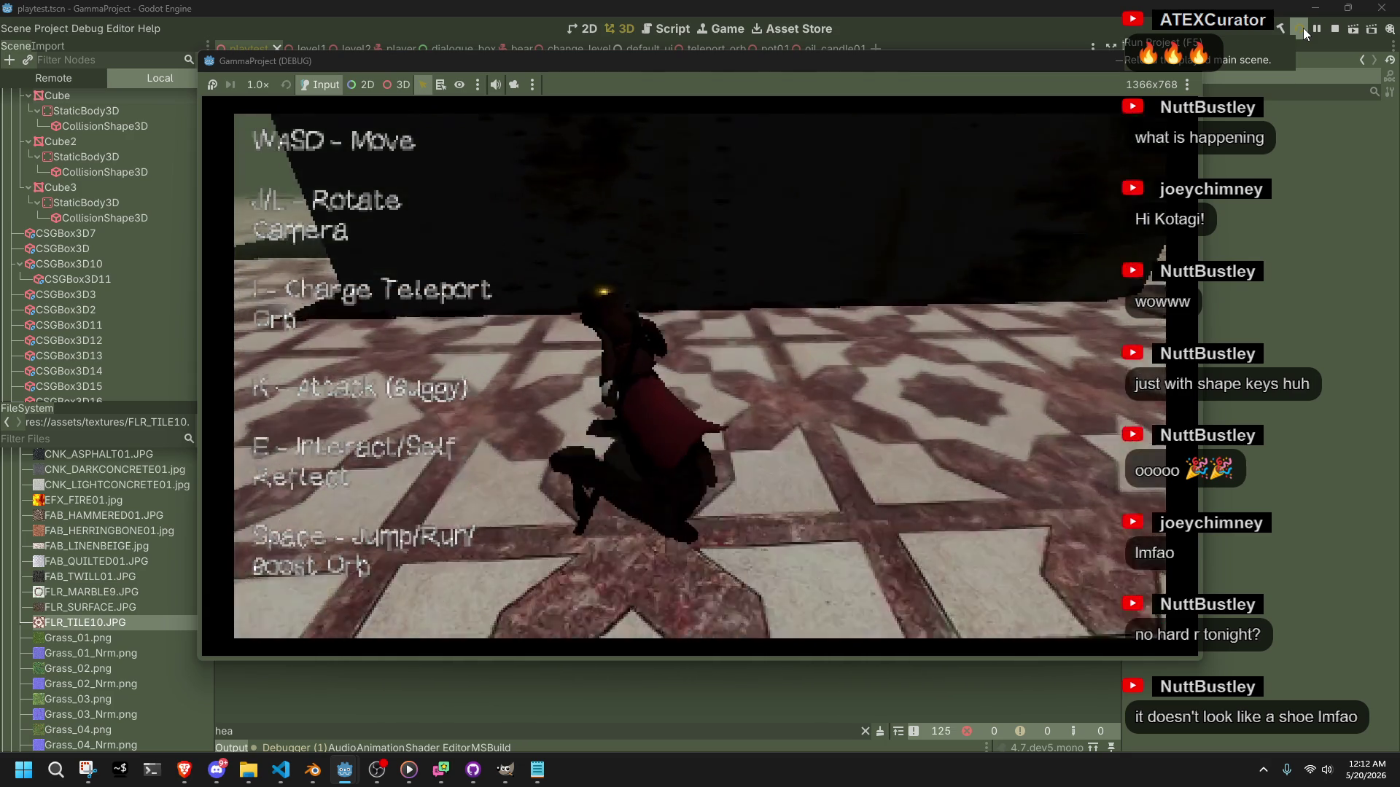
pyautogui.press('w')
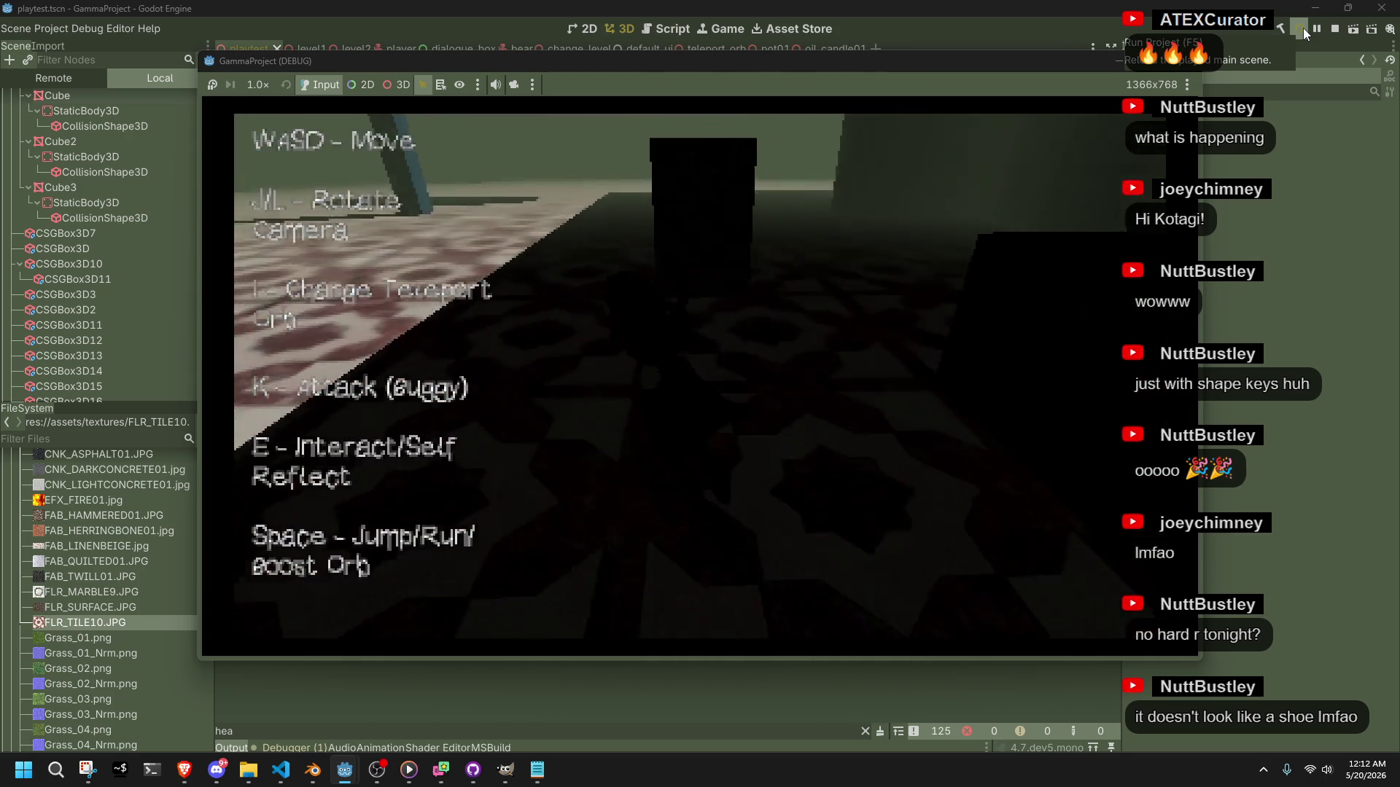
# Rotate the camera over the floor and advance up the grey path toward the enemies.
pyautogui.press('j')
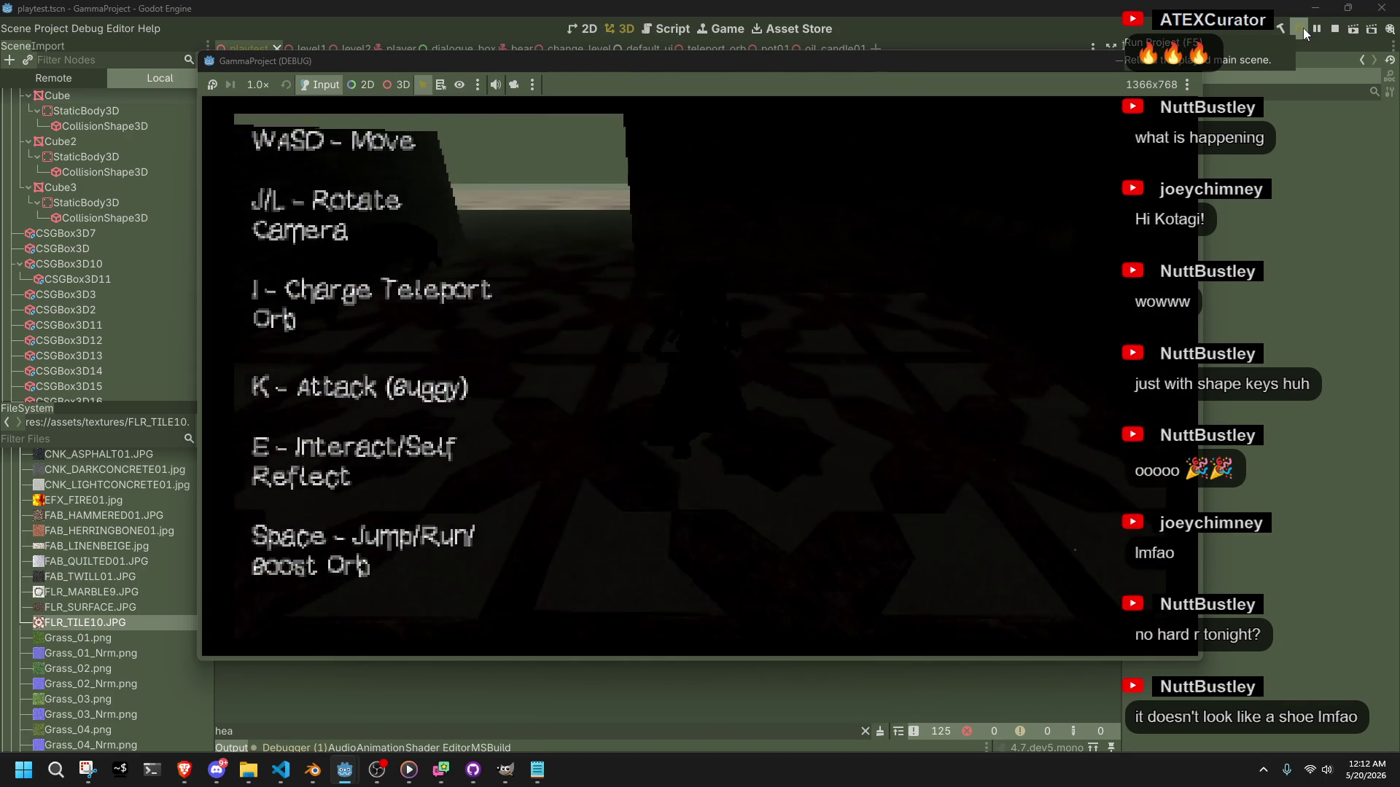
pyautogui.press('j')
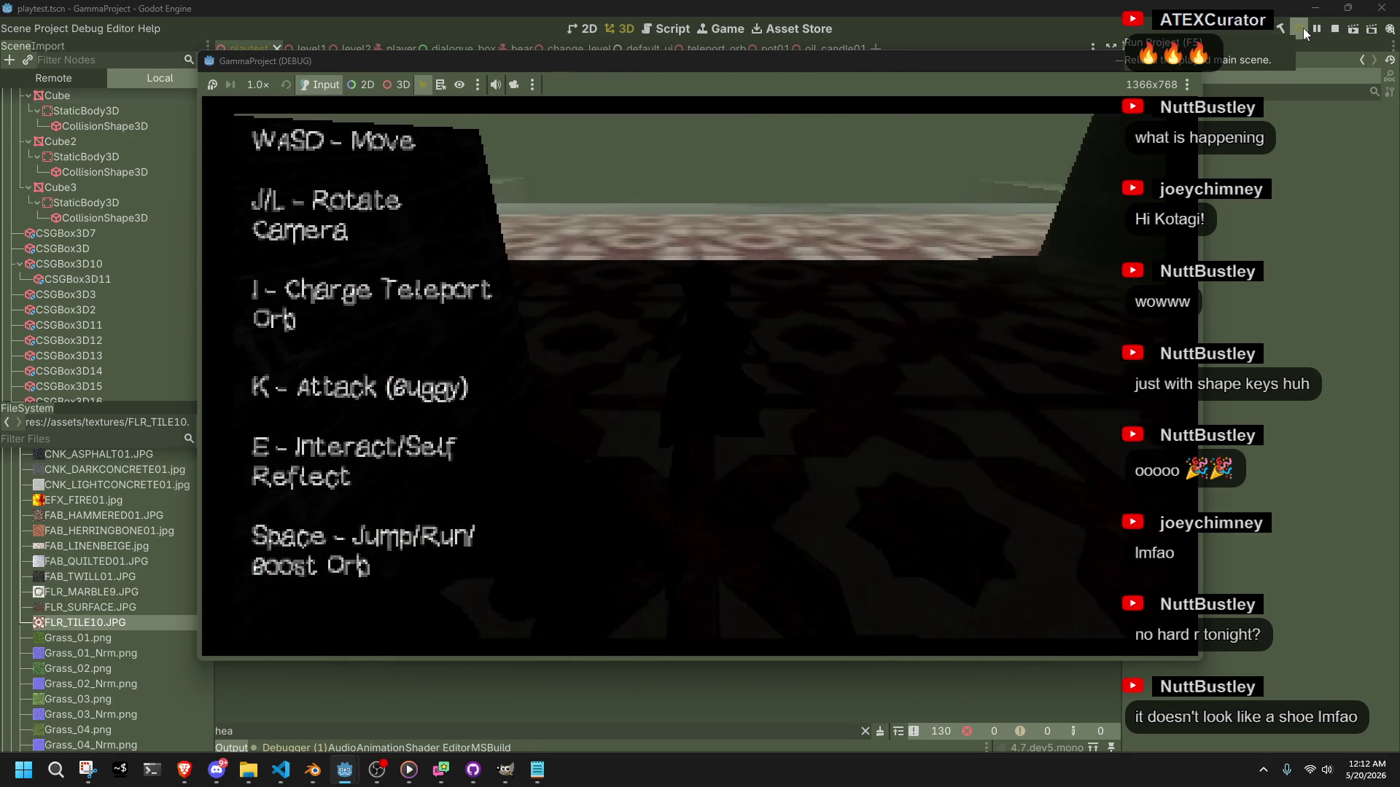
pyautogui.press('d')
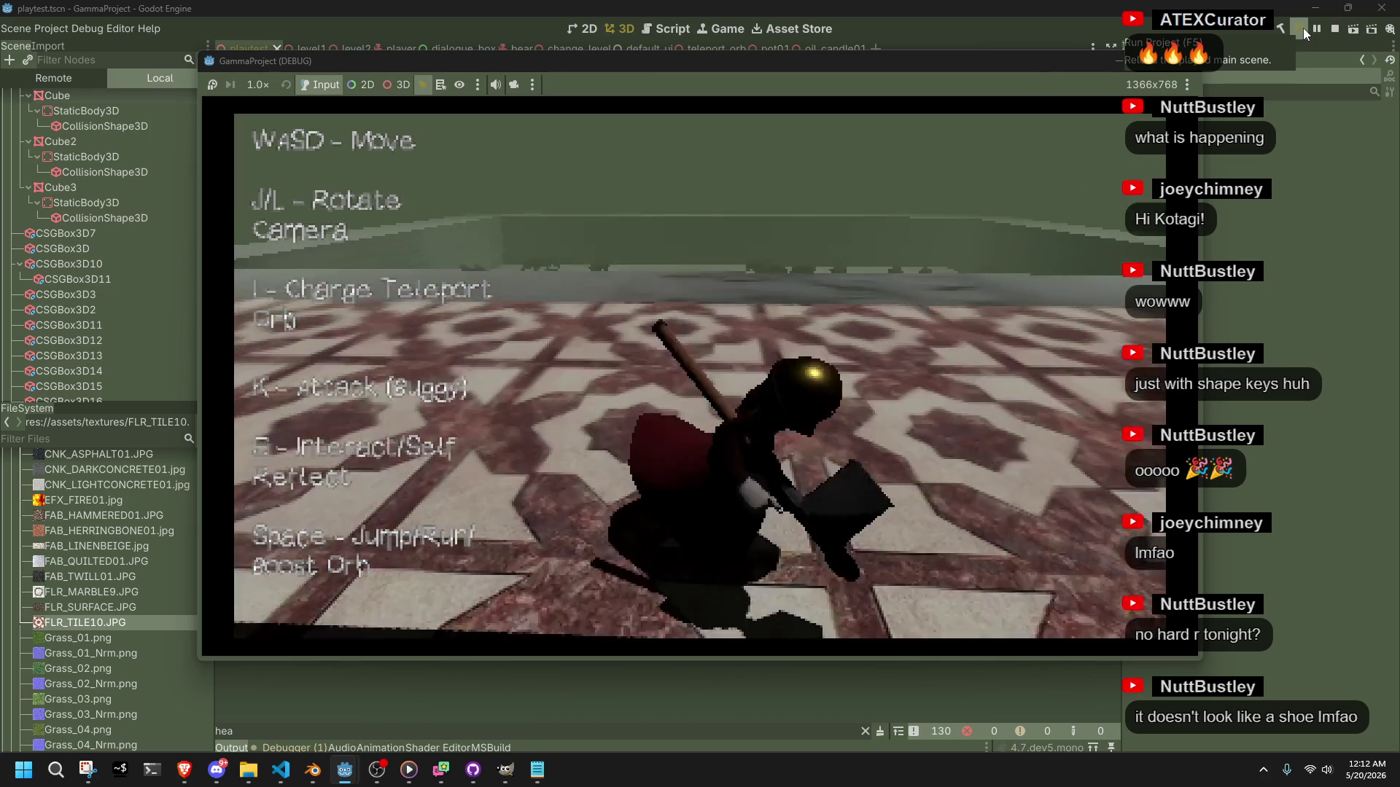
pyautogui.press('w')
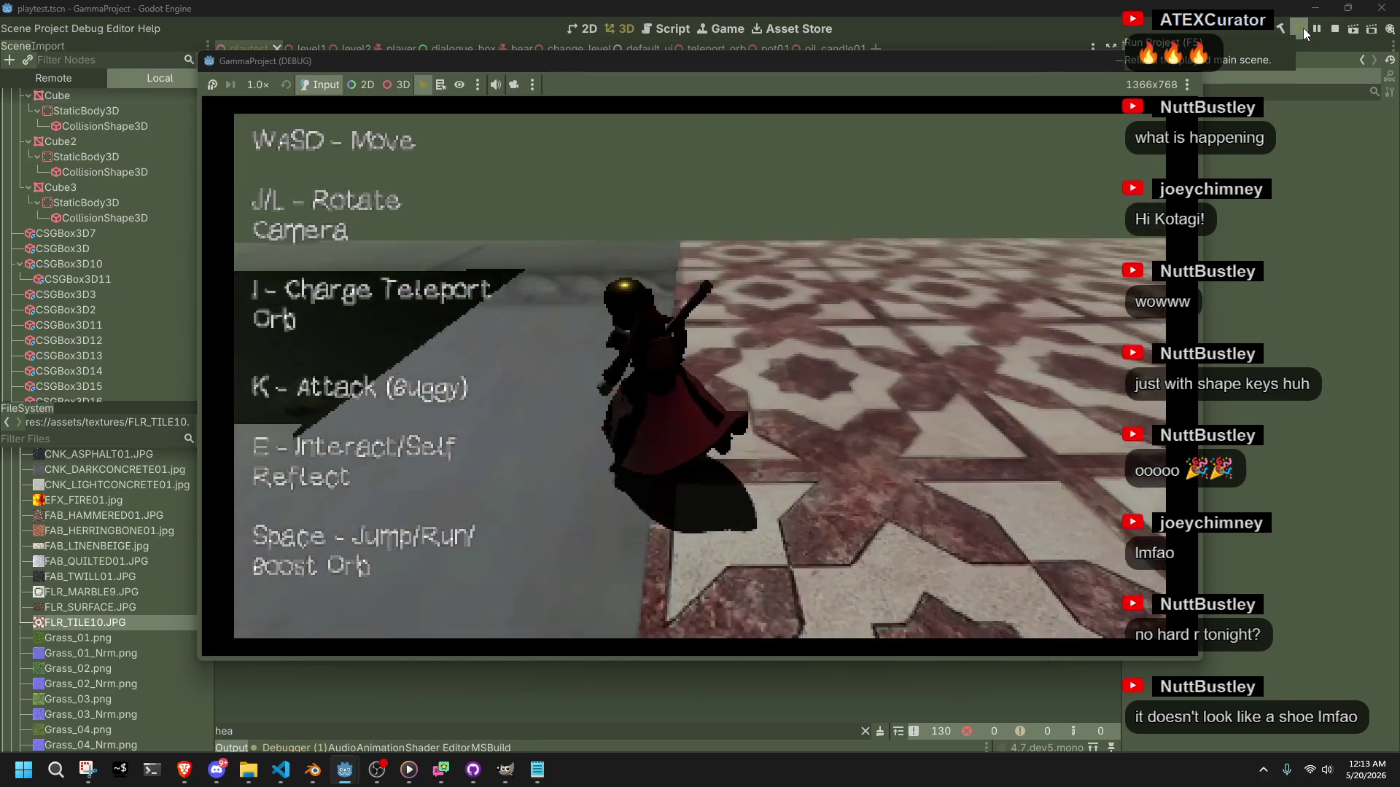
pyautogui.press('l')
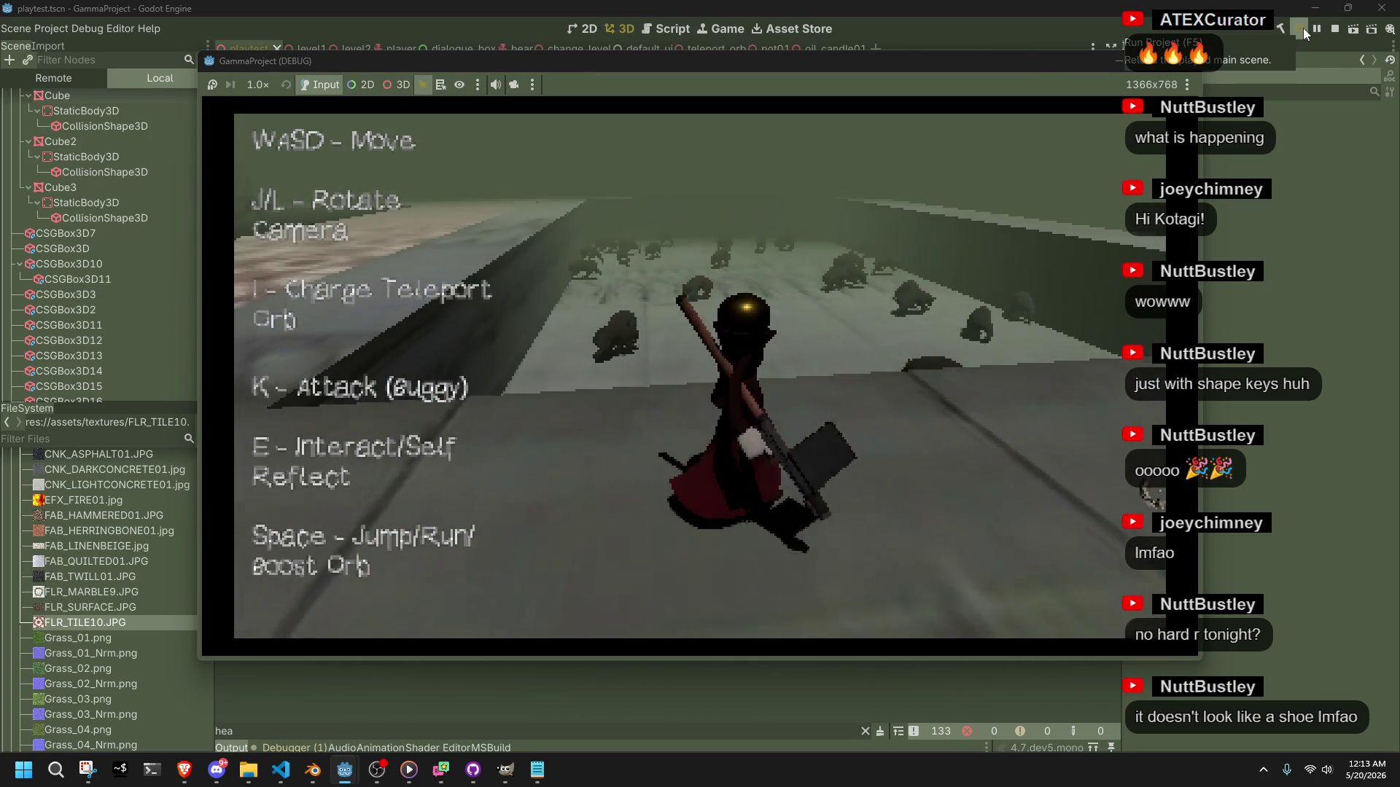
pyautogui.press('w')
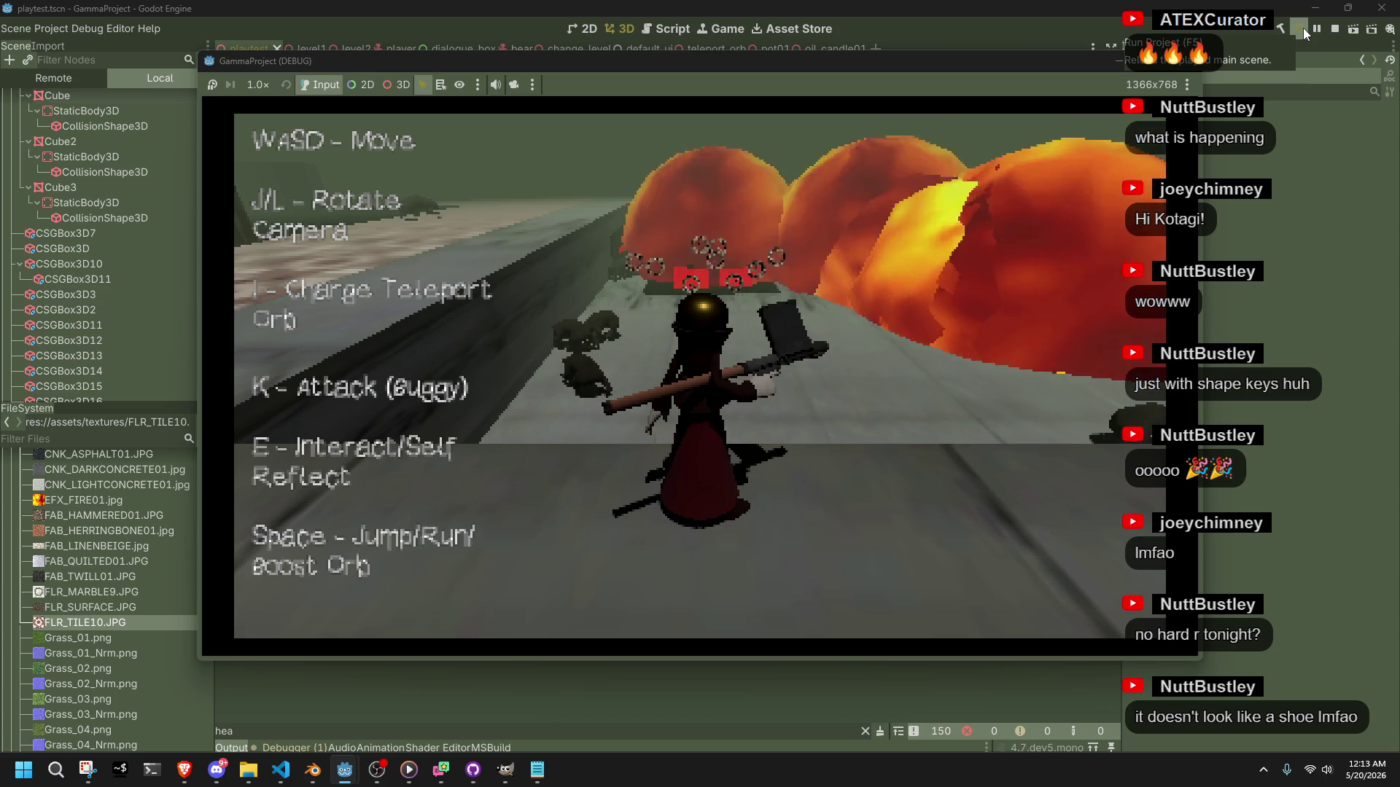
# Charge and release a teleport orb, then stop the game to return to the editor.
pyautogui.press('i')
pyautogui.press('k')
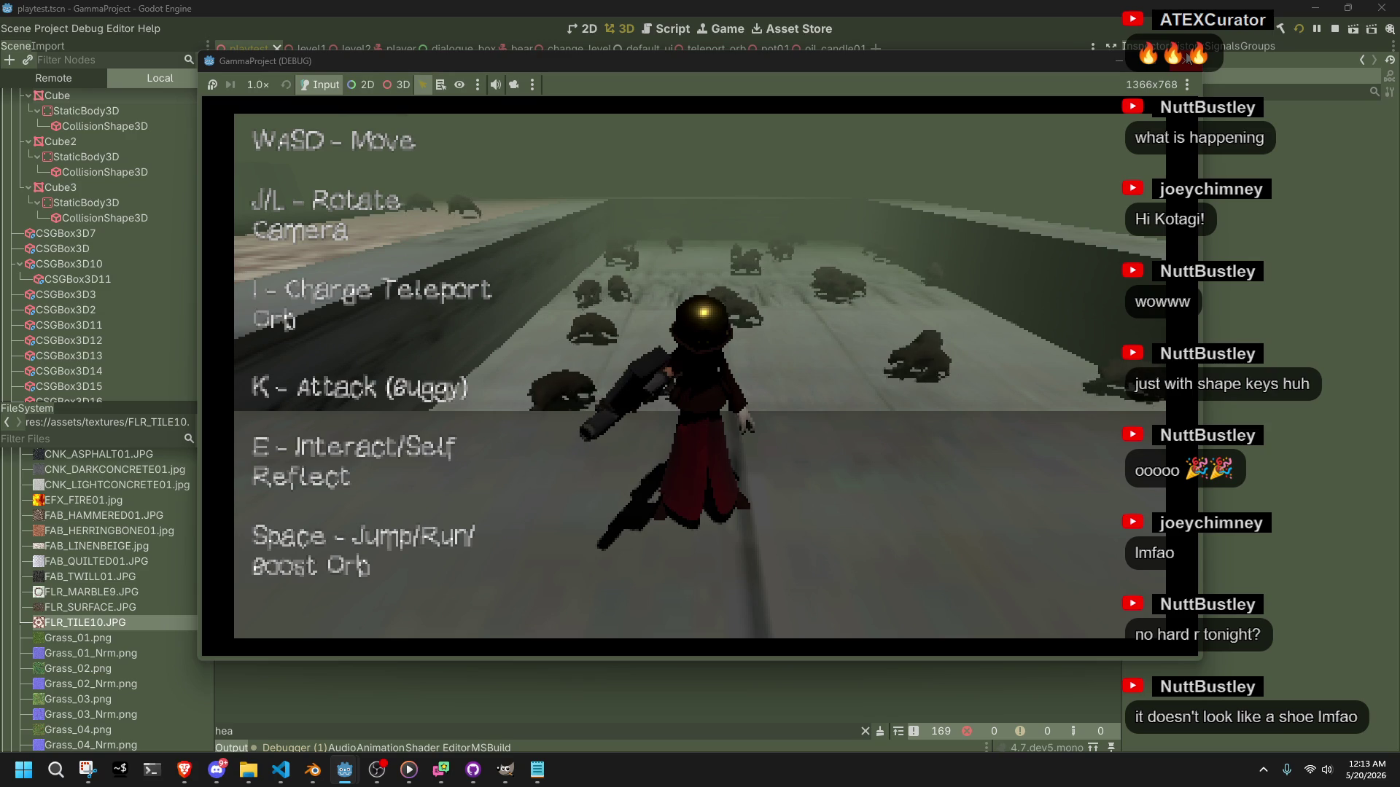
pyautogui.click(1188, 60)
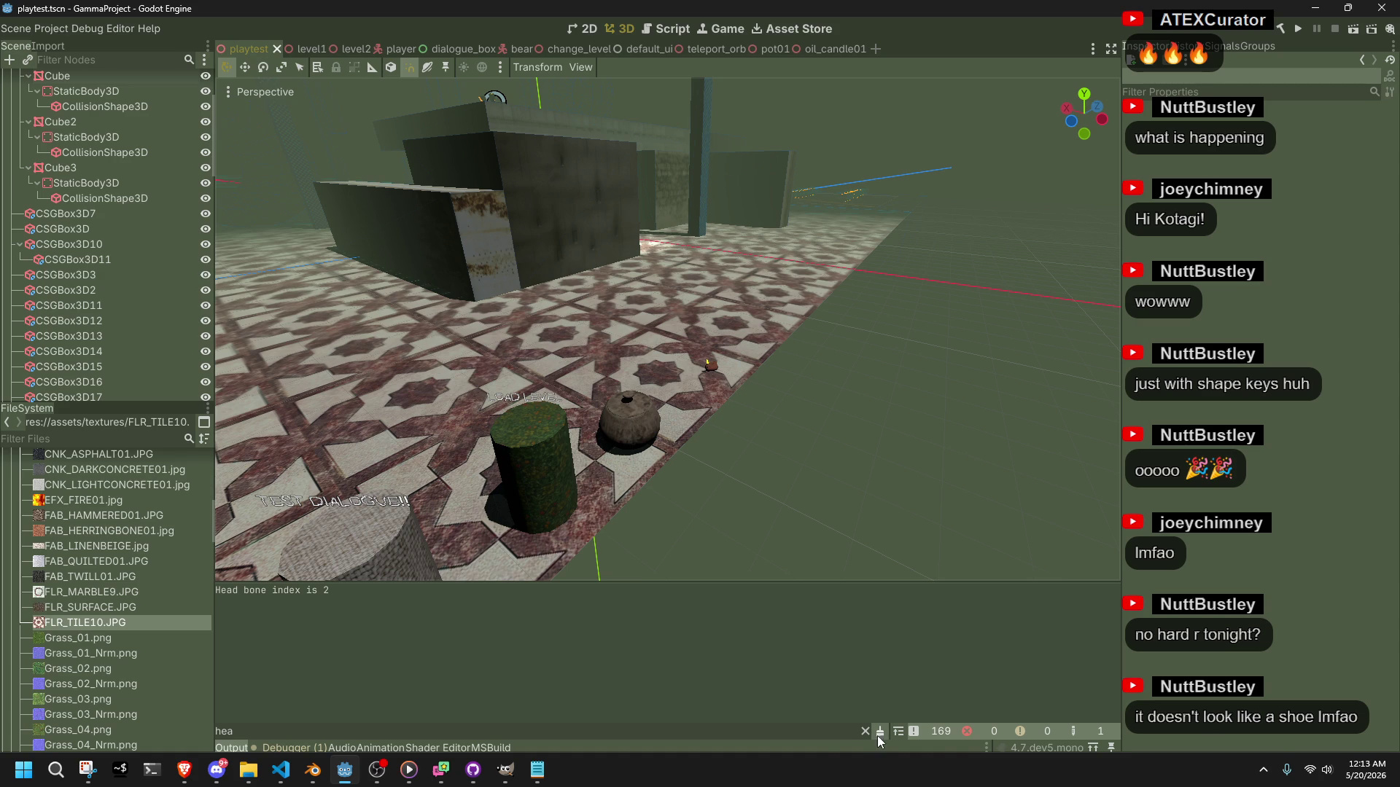
pyautogui.click(87, 769)
pyautogui.click(77, 785)
pyautogui.click(57, 773)
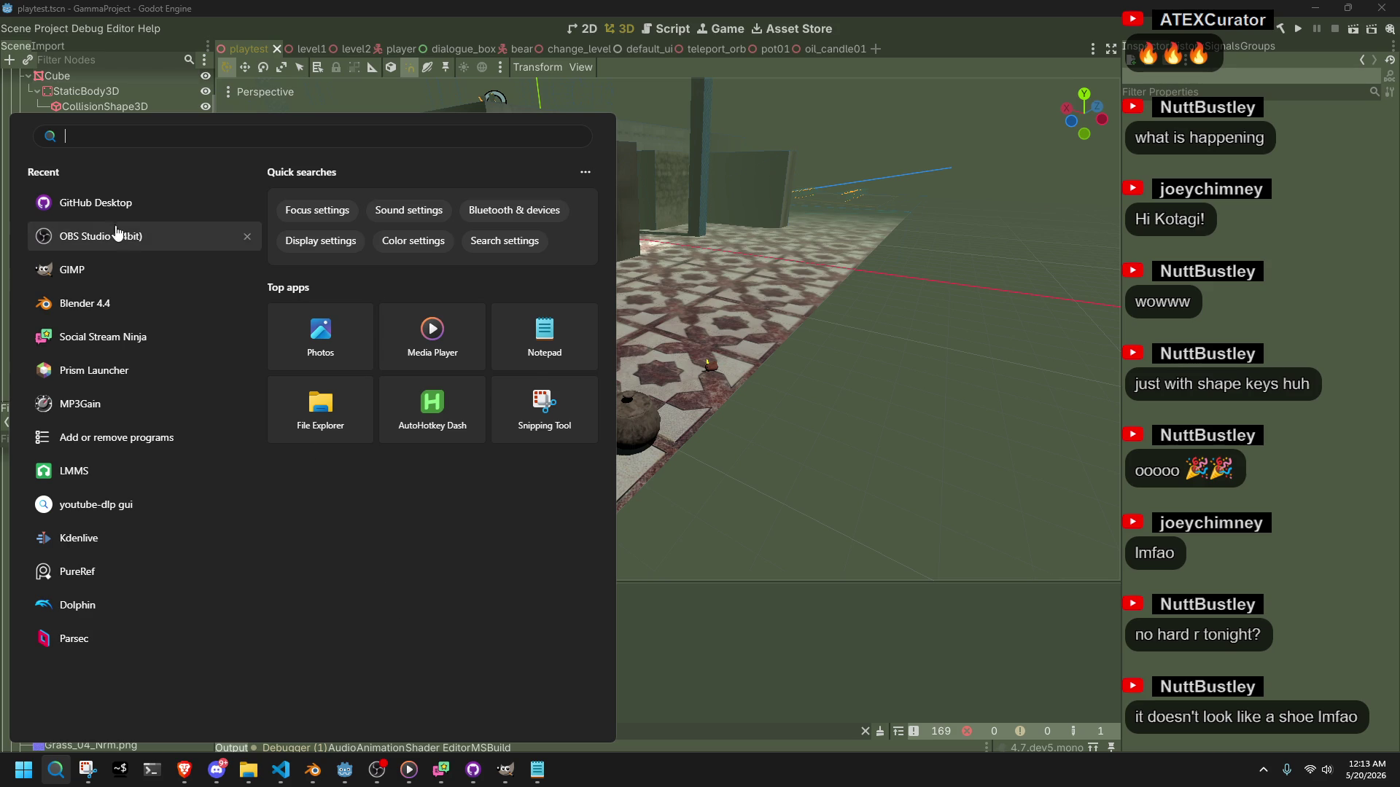
pyautogui.click(473, 769)
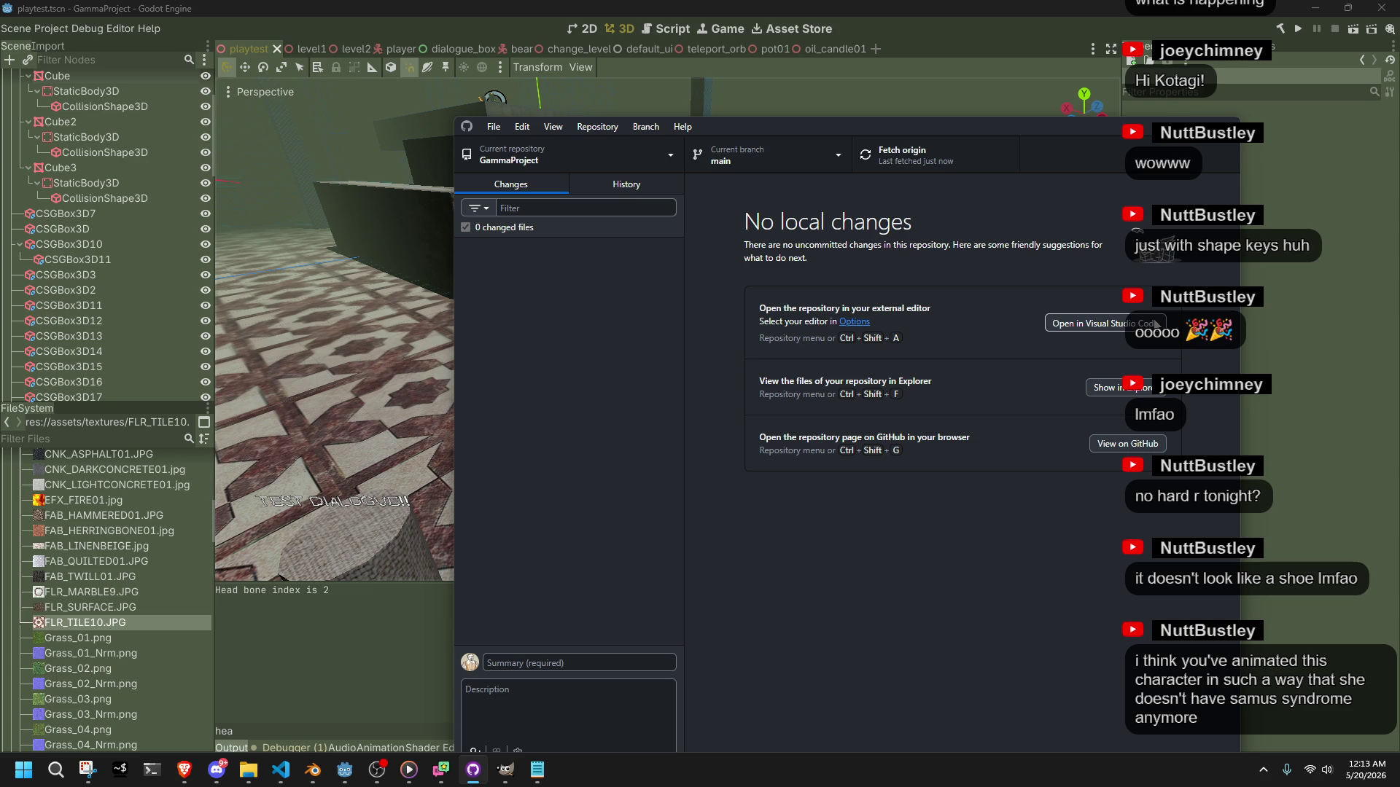
pyautogui.hotkey('alt', 'F4')
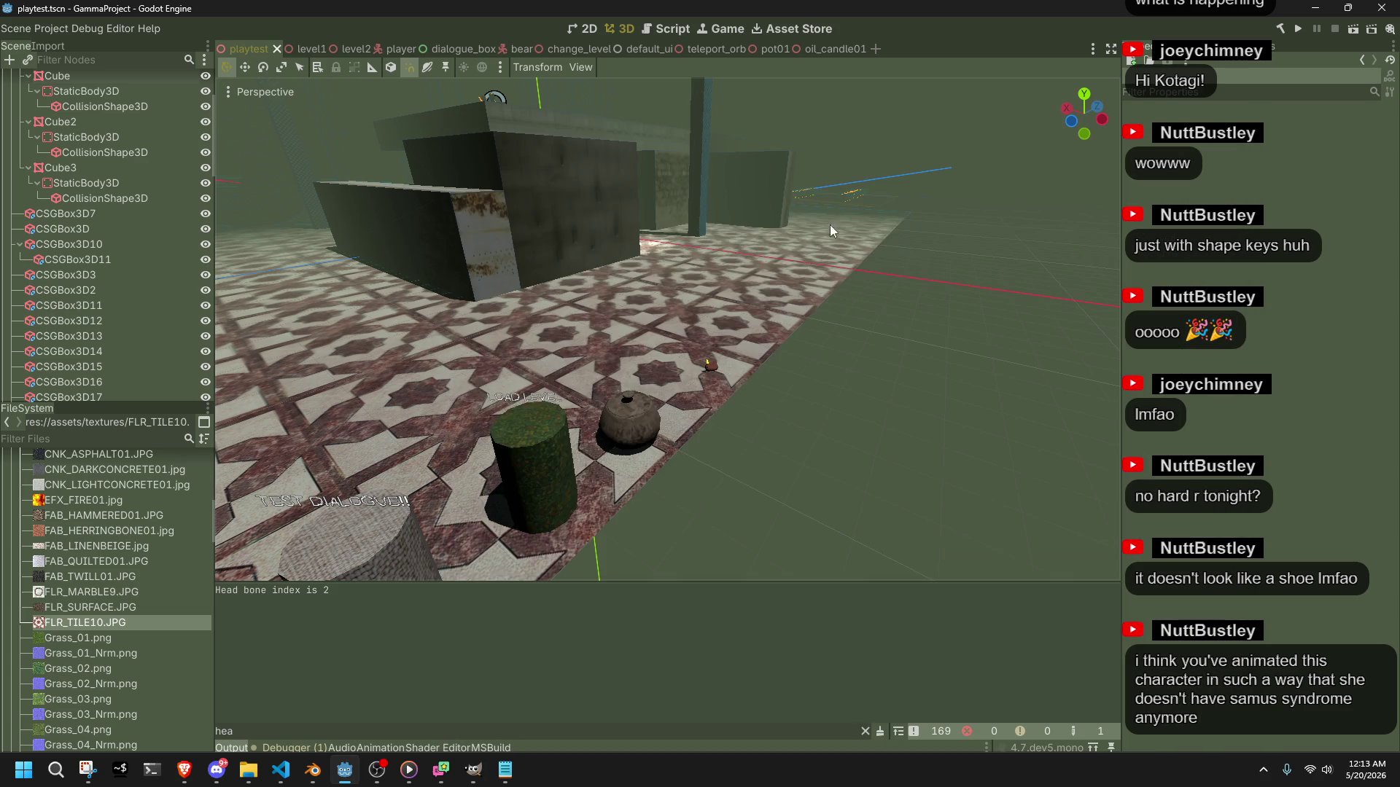
pyautogui.scroll(3, 776, 231)
pyautogui.moveTo(617, 213)
pyautogui.mouseDown()
pyautogui.moveTo(679, 369)
pyautogui.moveTo(755, 232)
pyautogui.moveTo(891, 179)
pyautogui.moveTo(797, 347)
pyautogui.mouseUp()
pyautogui.press('s')
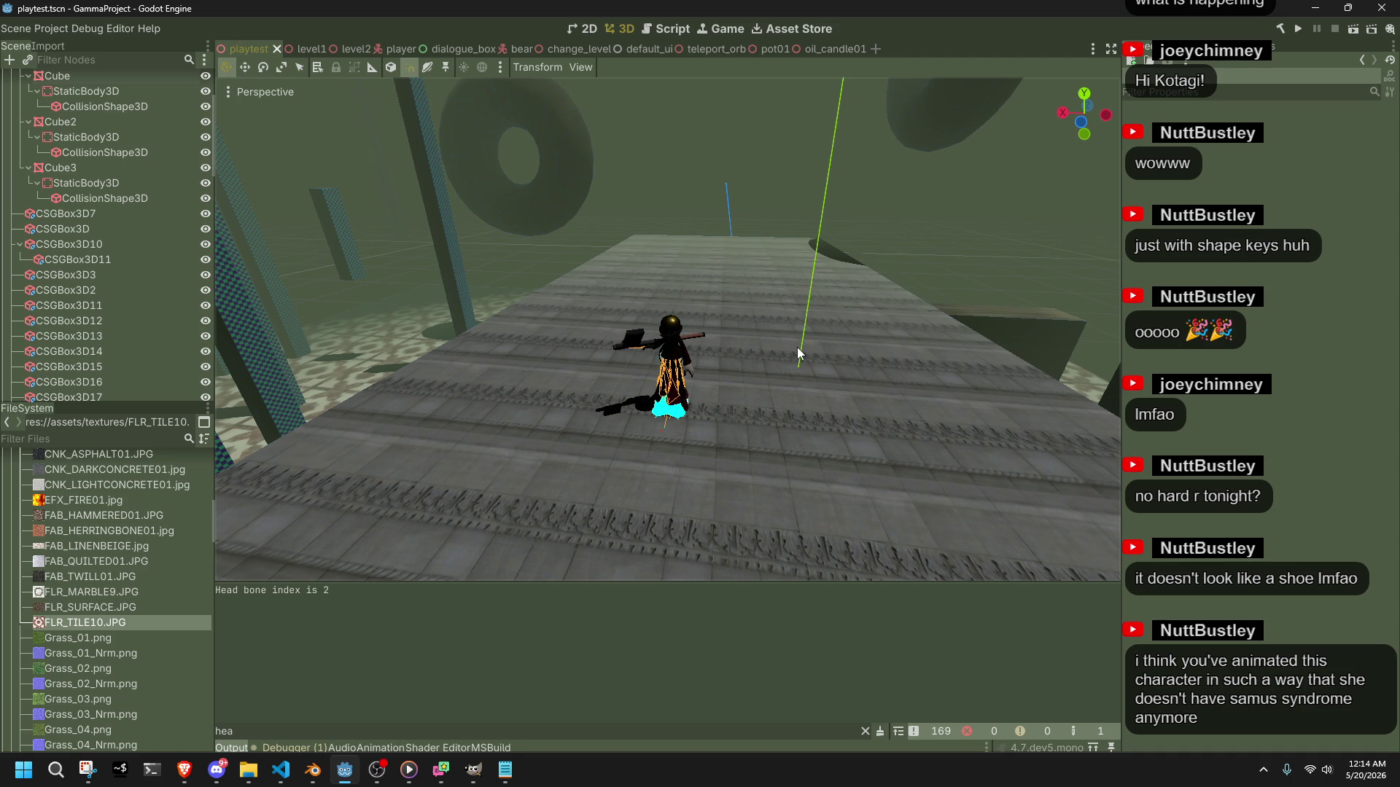
pyautogui.scroll(-5, 798, 347)
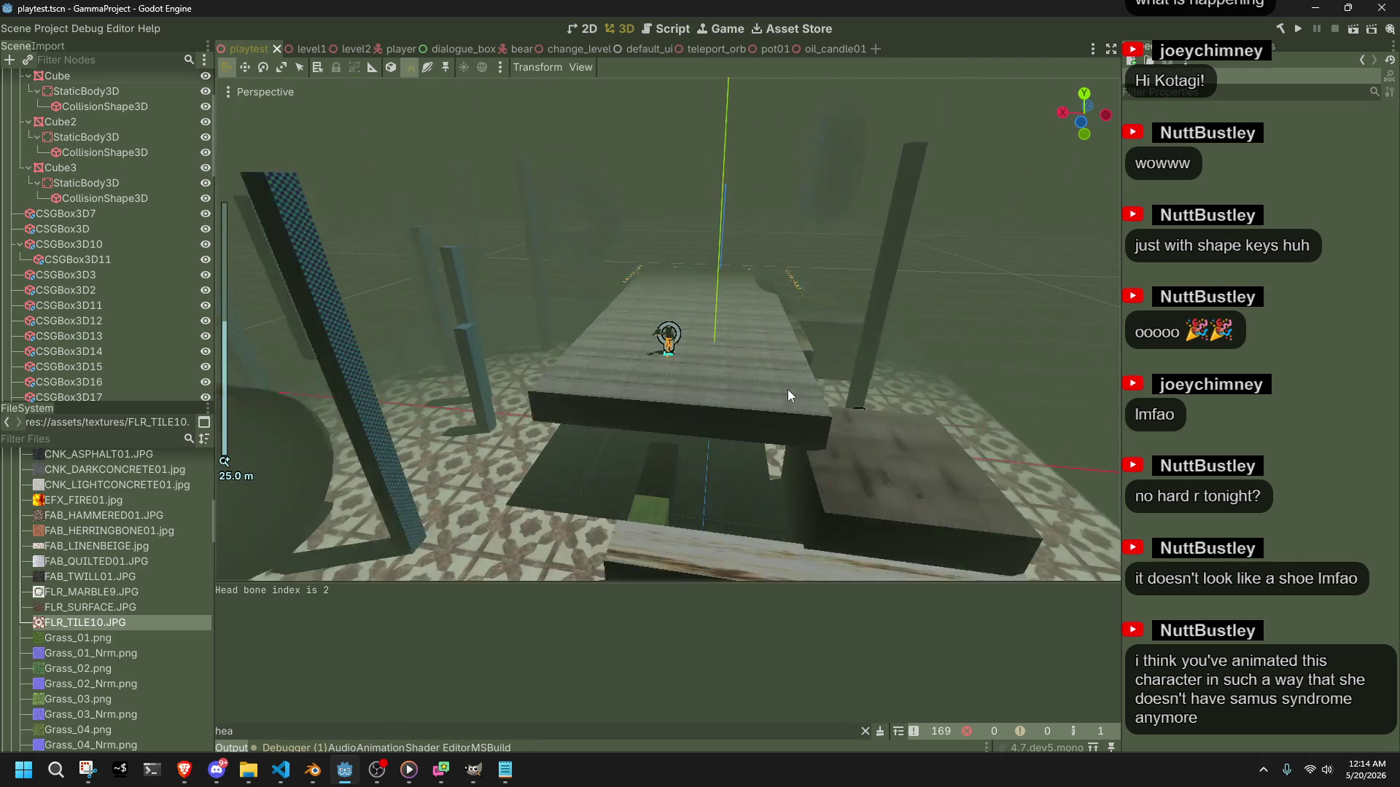
pyautogui.press('w')
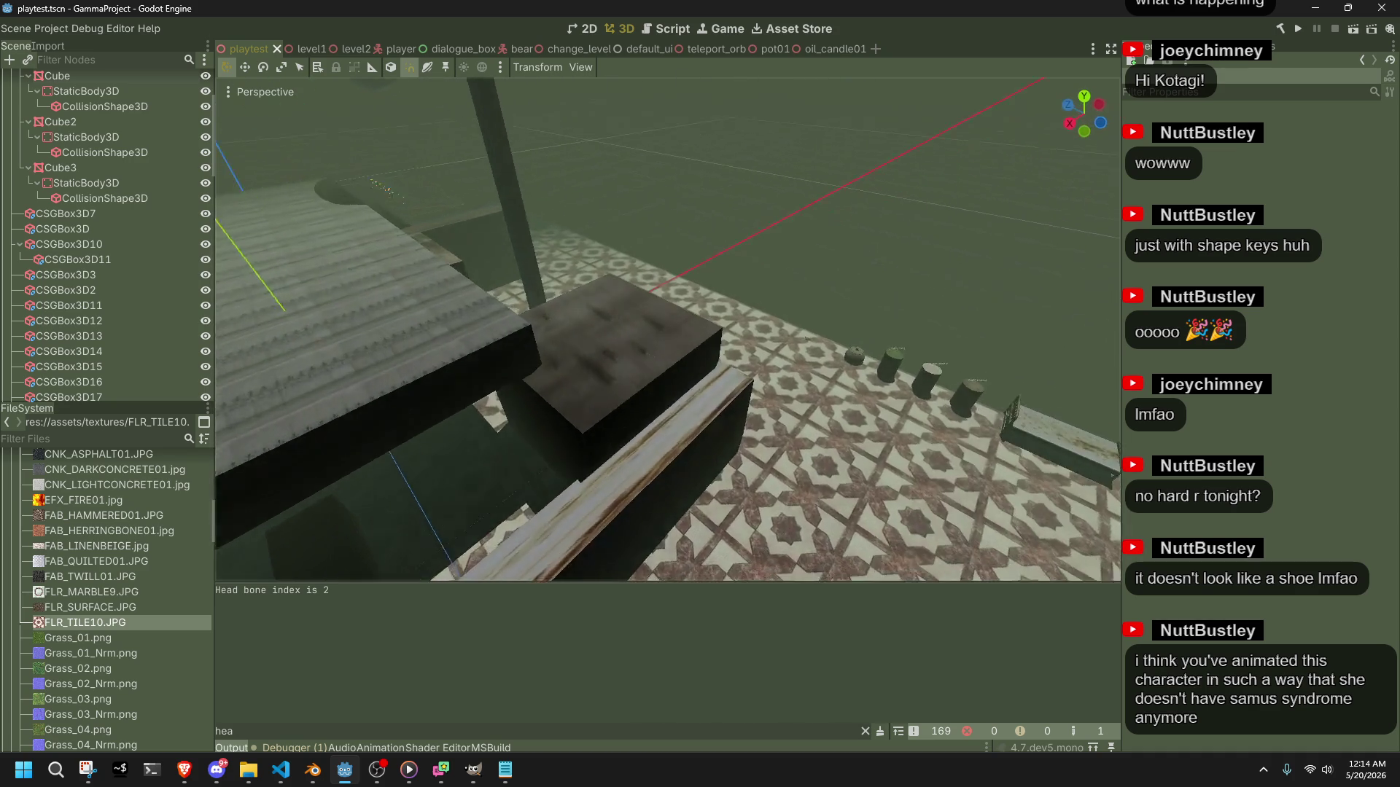
pyautogui.press('a')
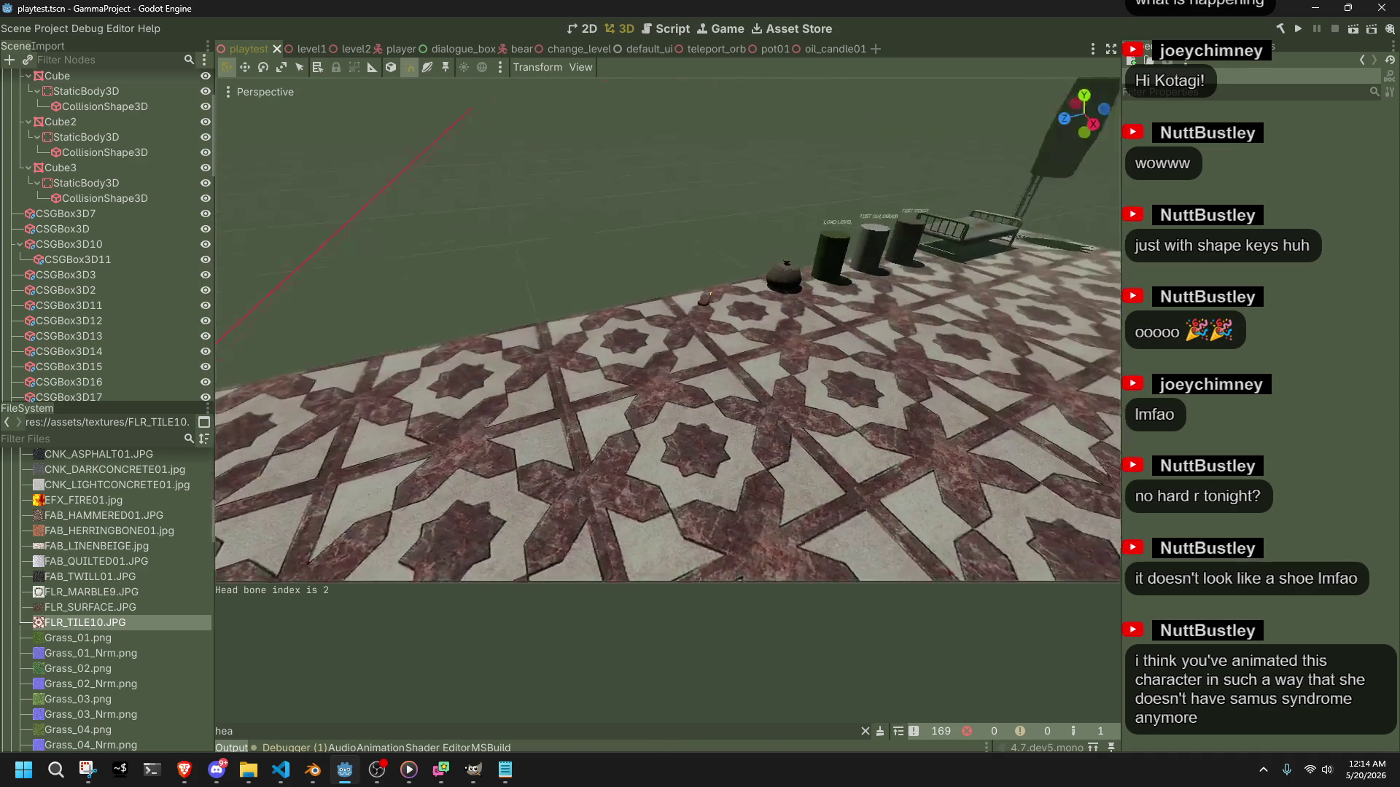
pyautogui.press('w')
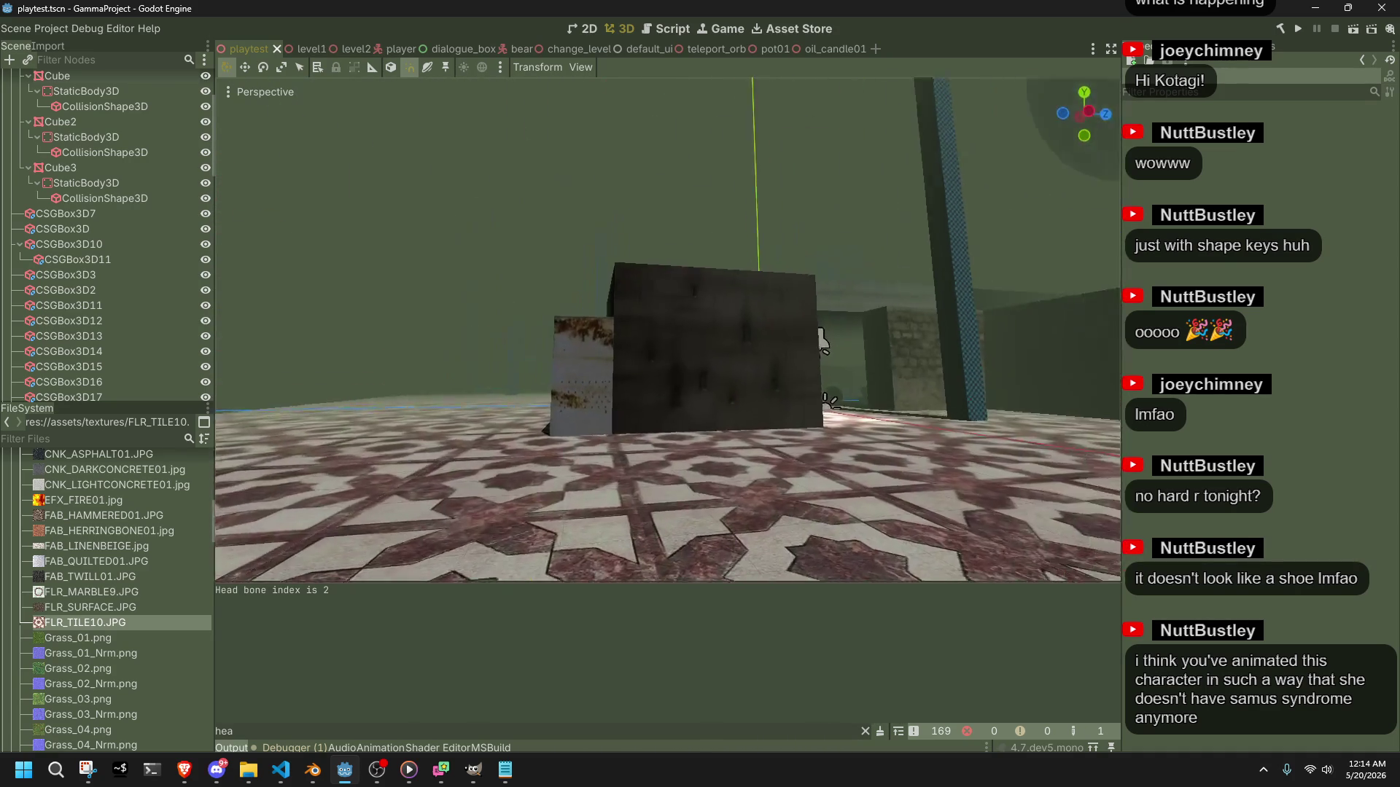
# Run the playtest, attack, and move the character past the dark pillar toward the tiled corridor.
pyautogui.click(1302, 34)
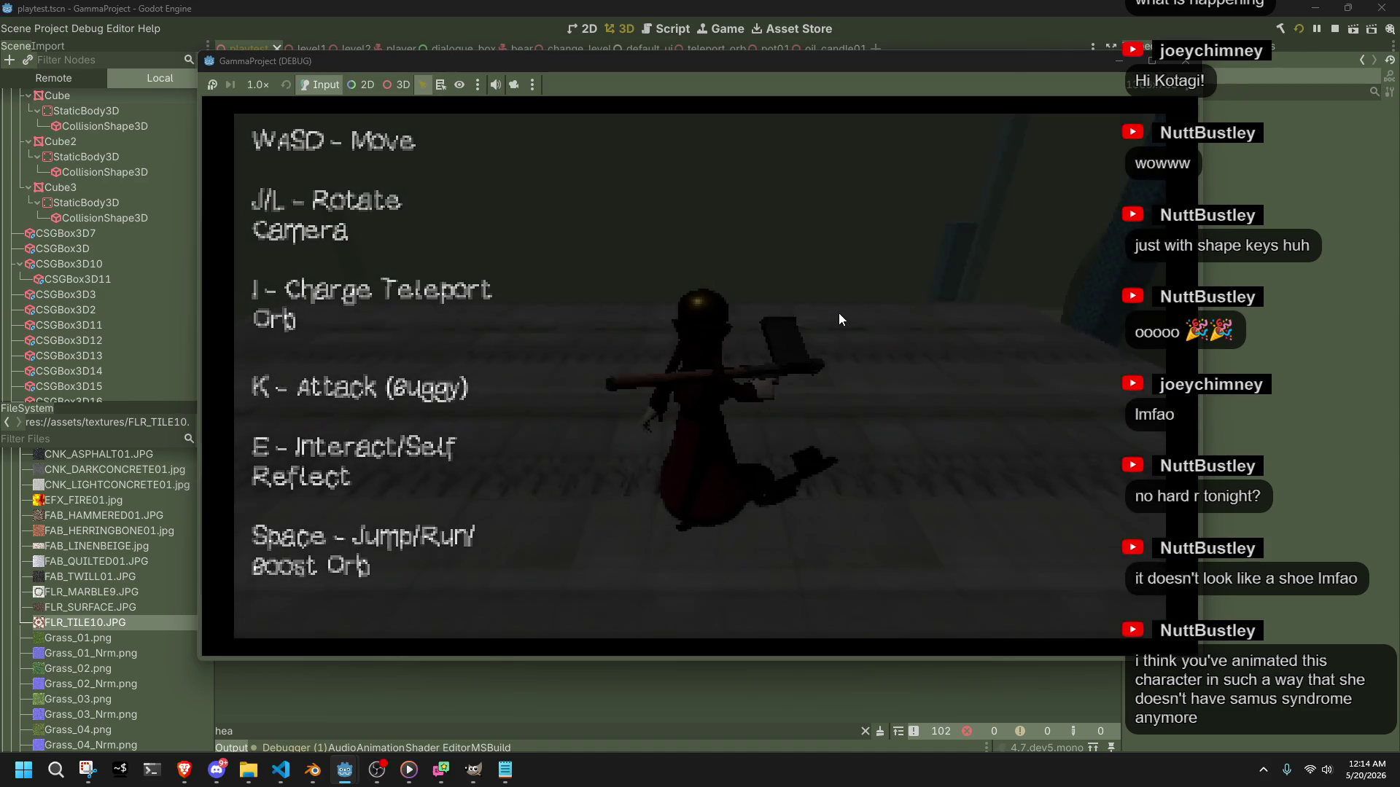
pyautogui.press('k')
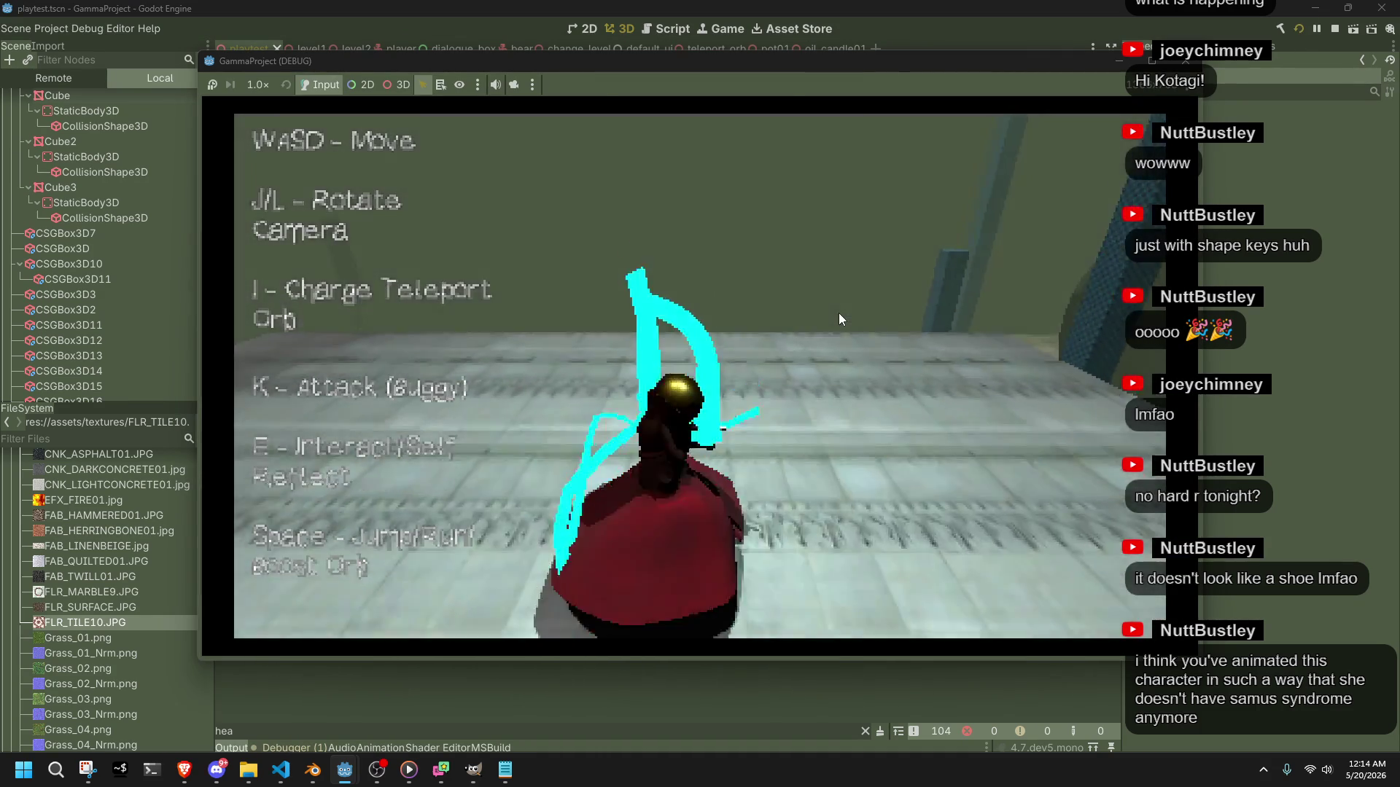
pyautogui.press('w')
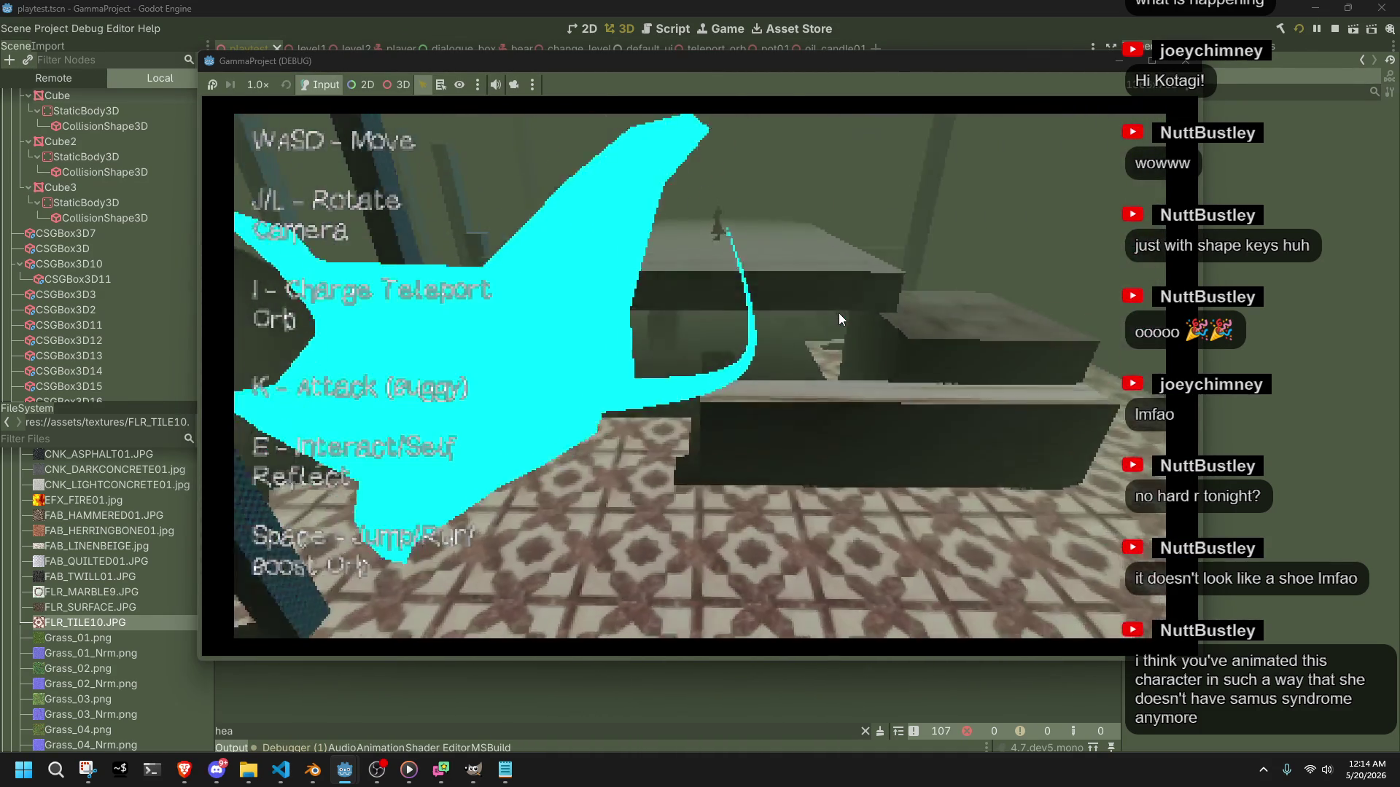
pyautogui.press('l')
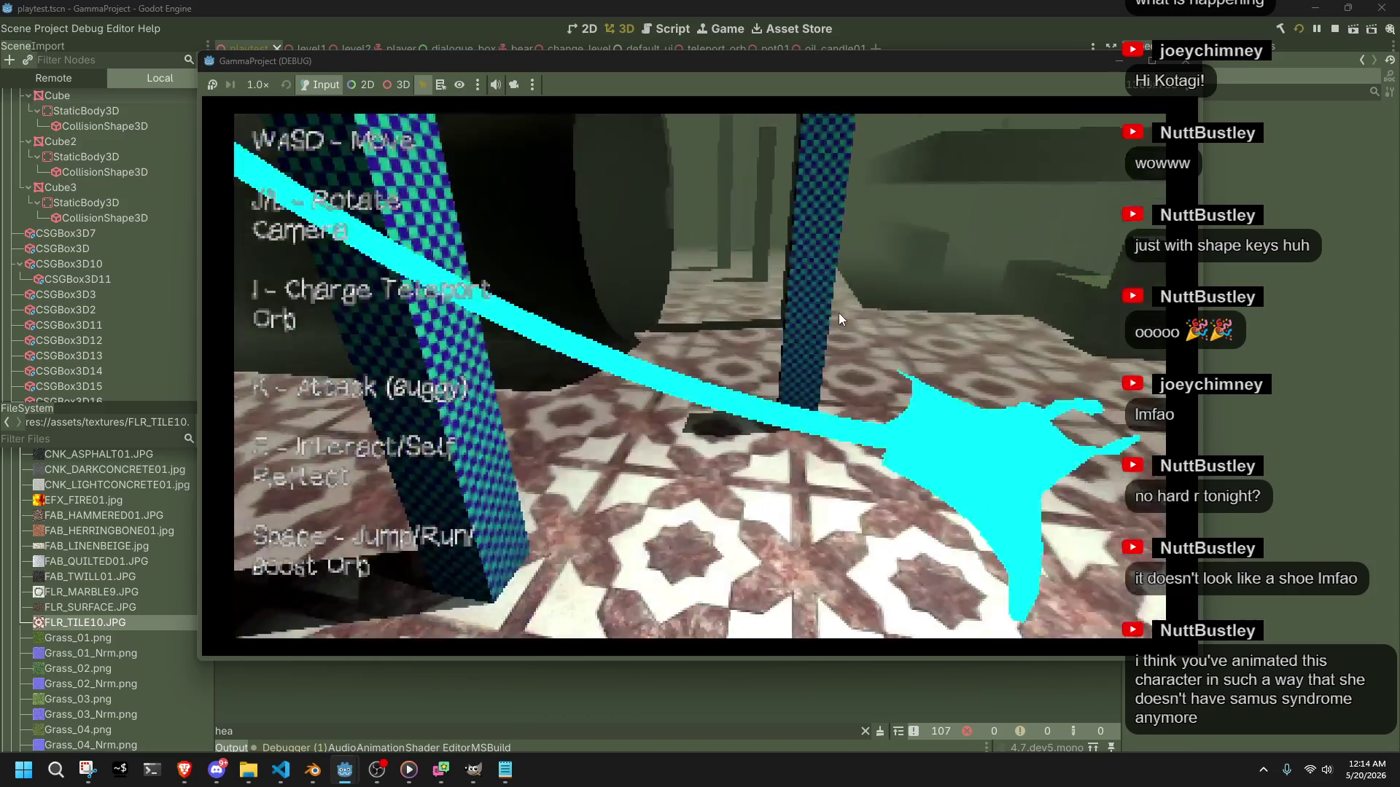
pyautogui.press('j')
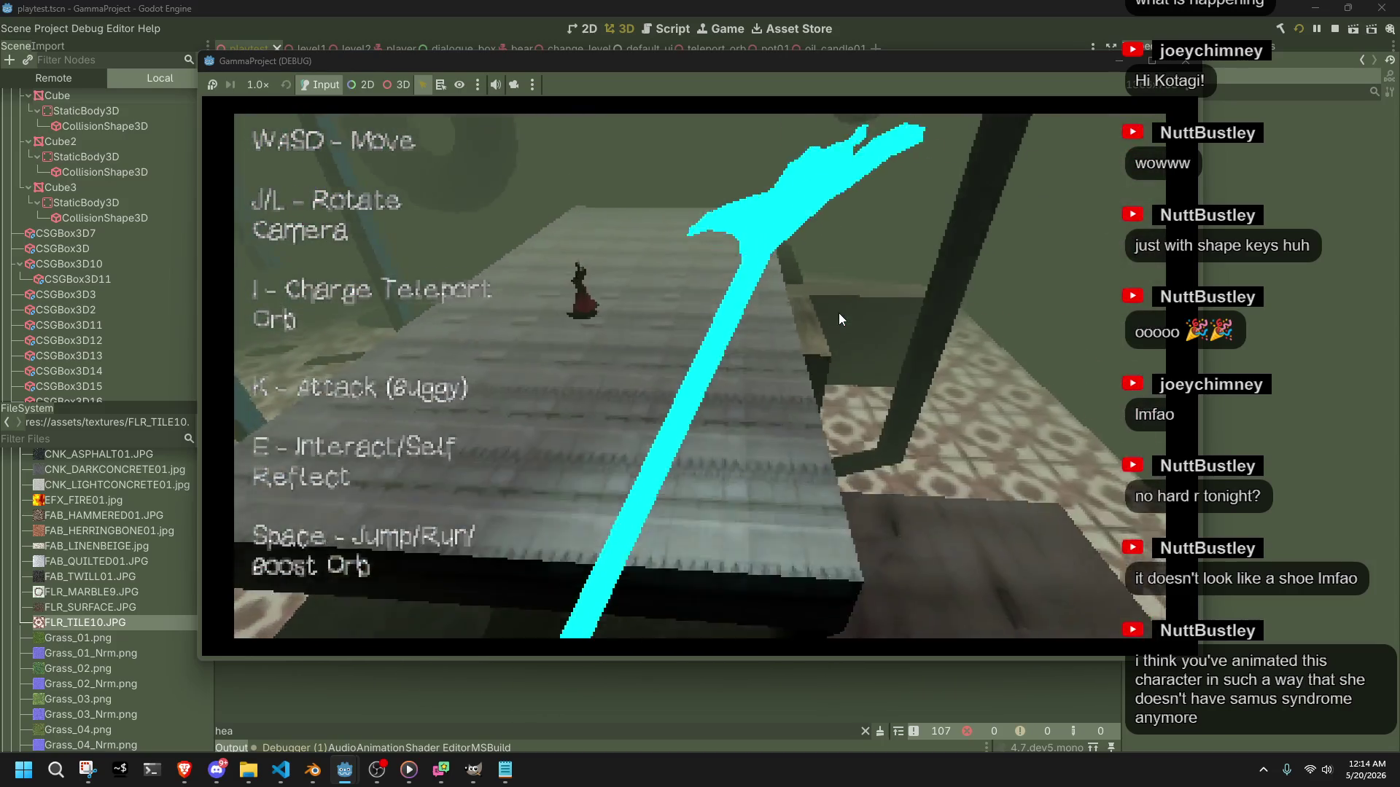
pyautogui.press('w')
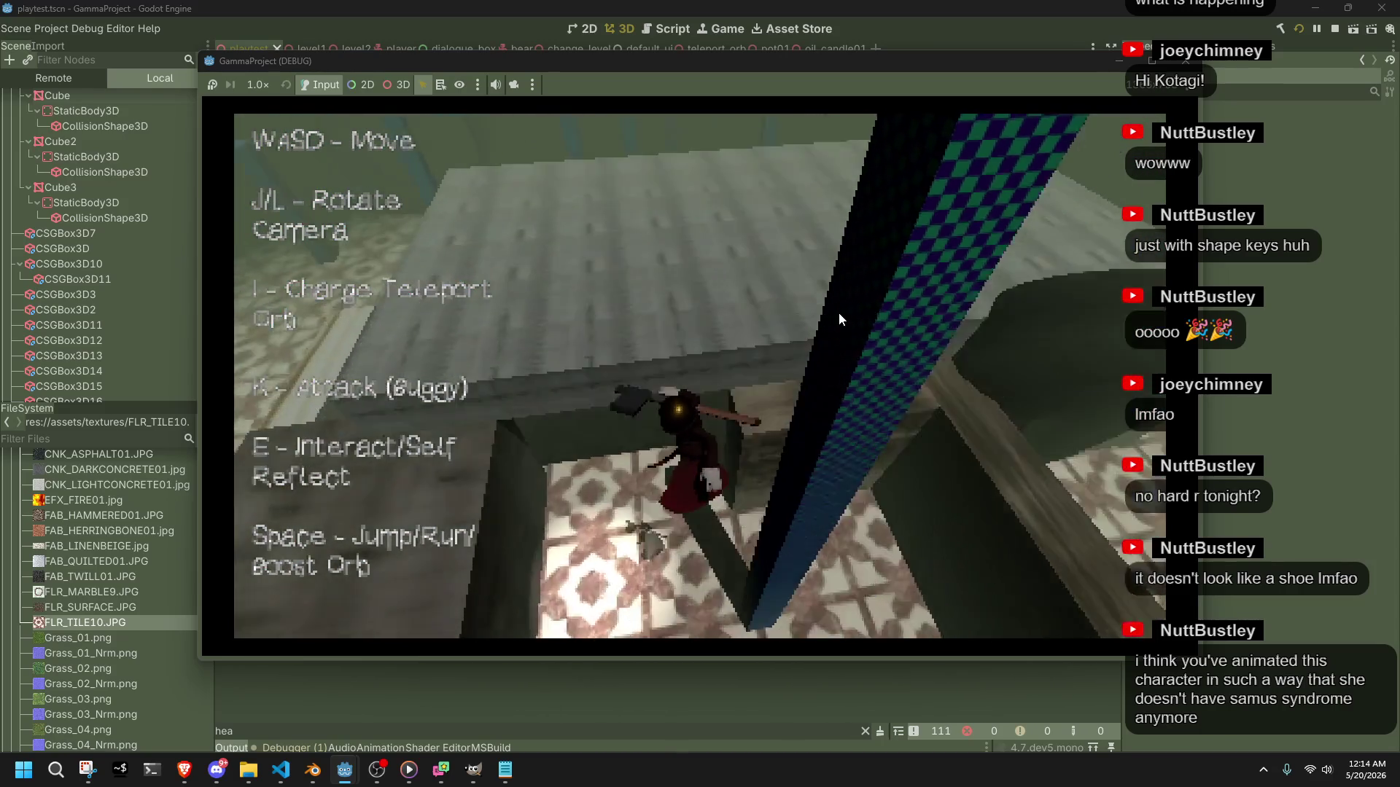
pyautogui.press('j')
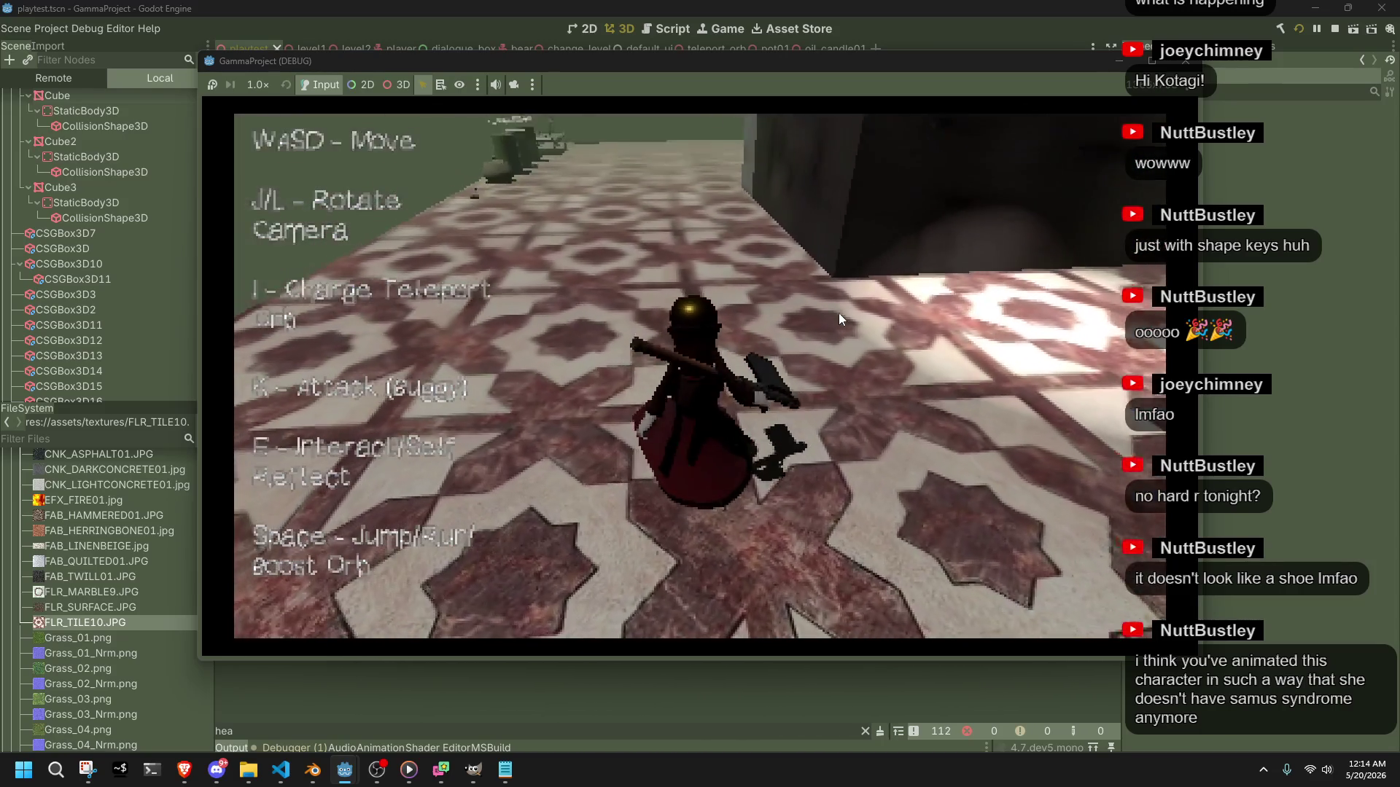
# Walk the character around the red star-tiled floor toward the checkered pillars, swinging the camera.
pyautogui.press('l')
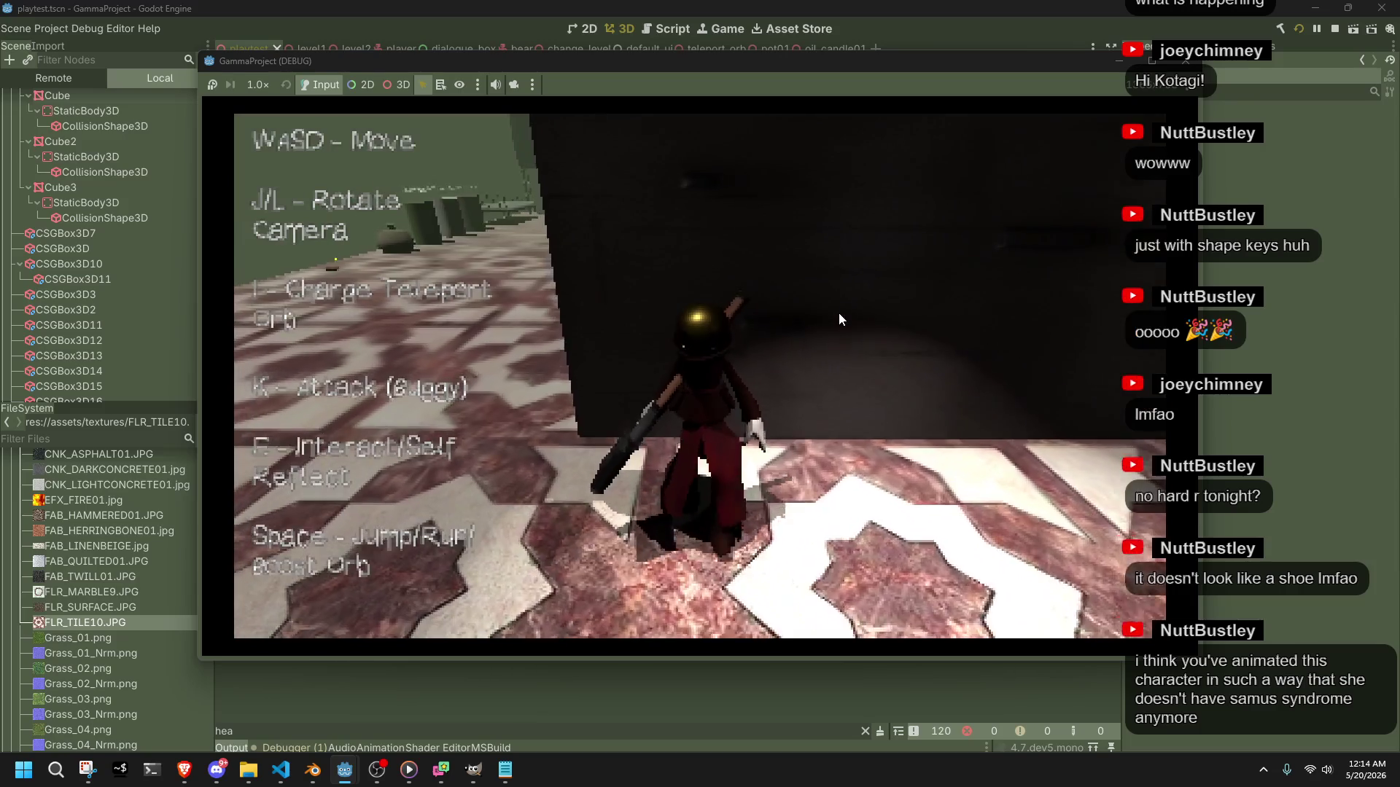
pyautogui.press('a')
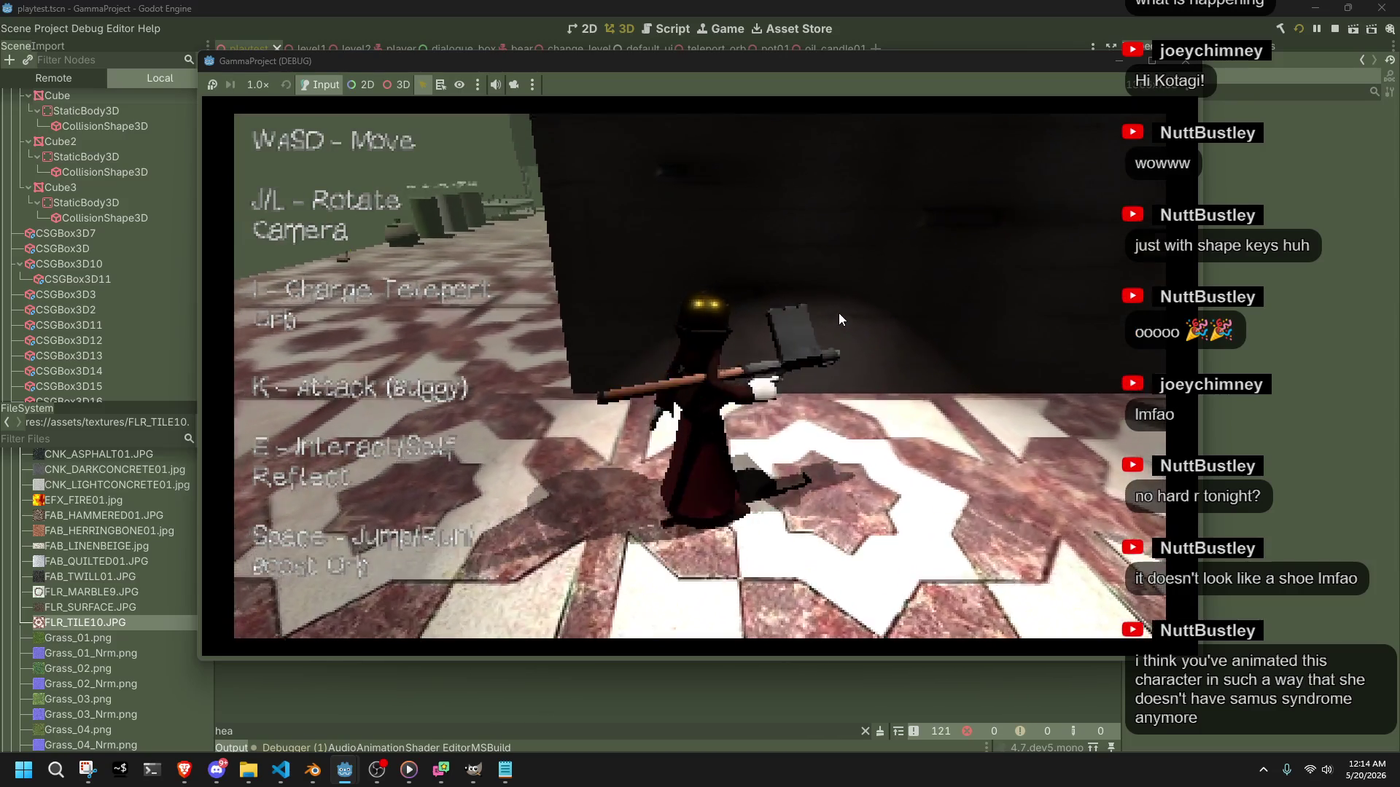
pyautogui.press('w')
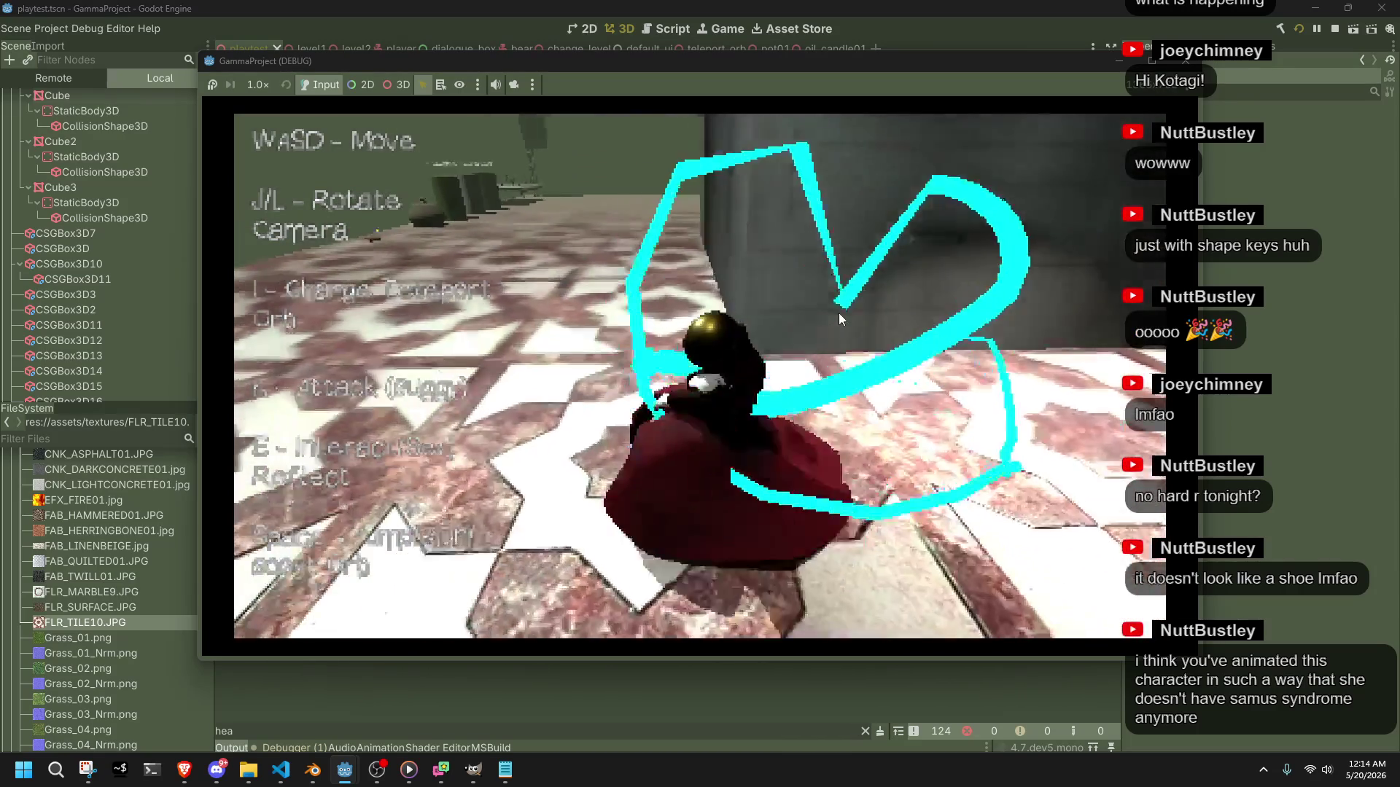
pyautogui.press('l')
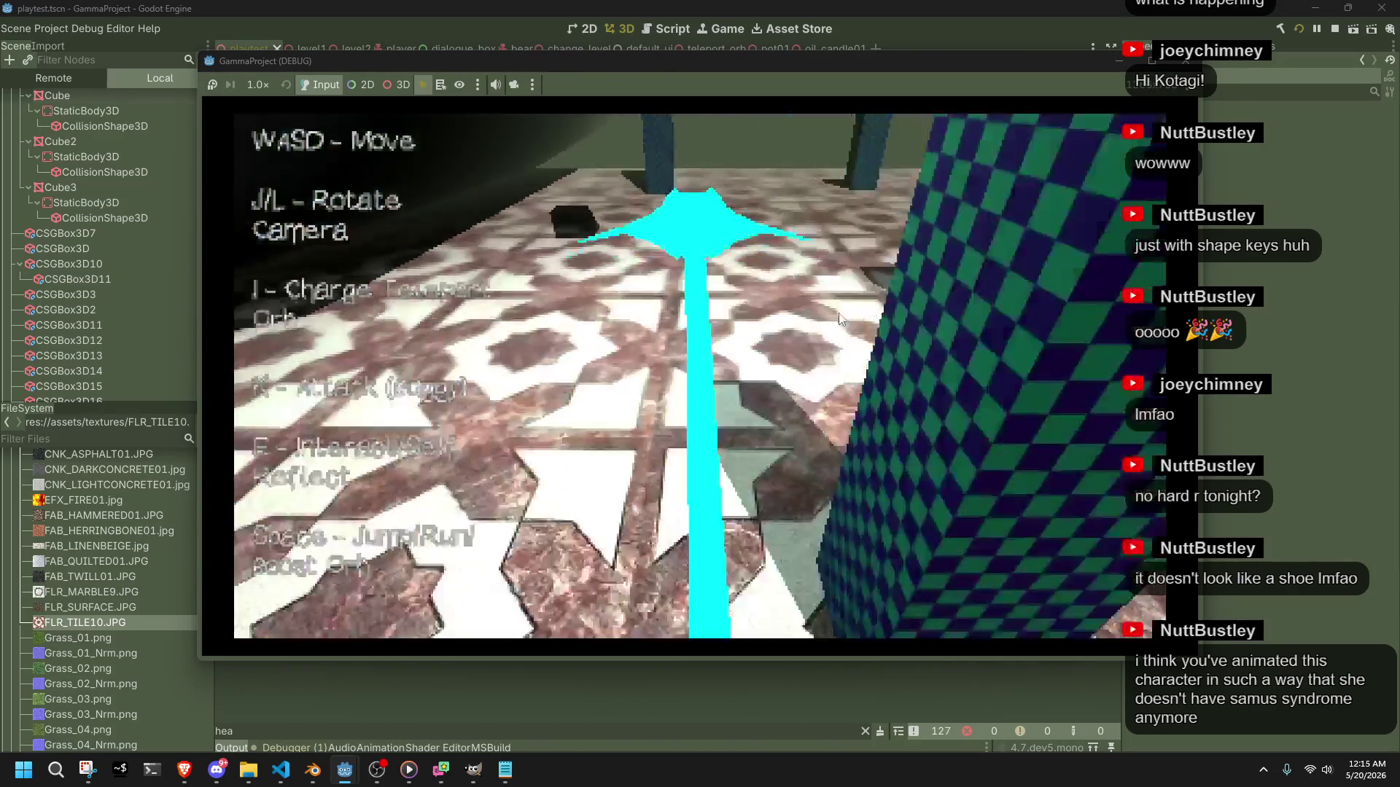
pyautogui.press('w')
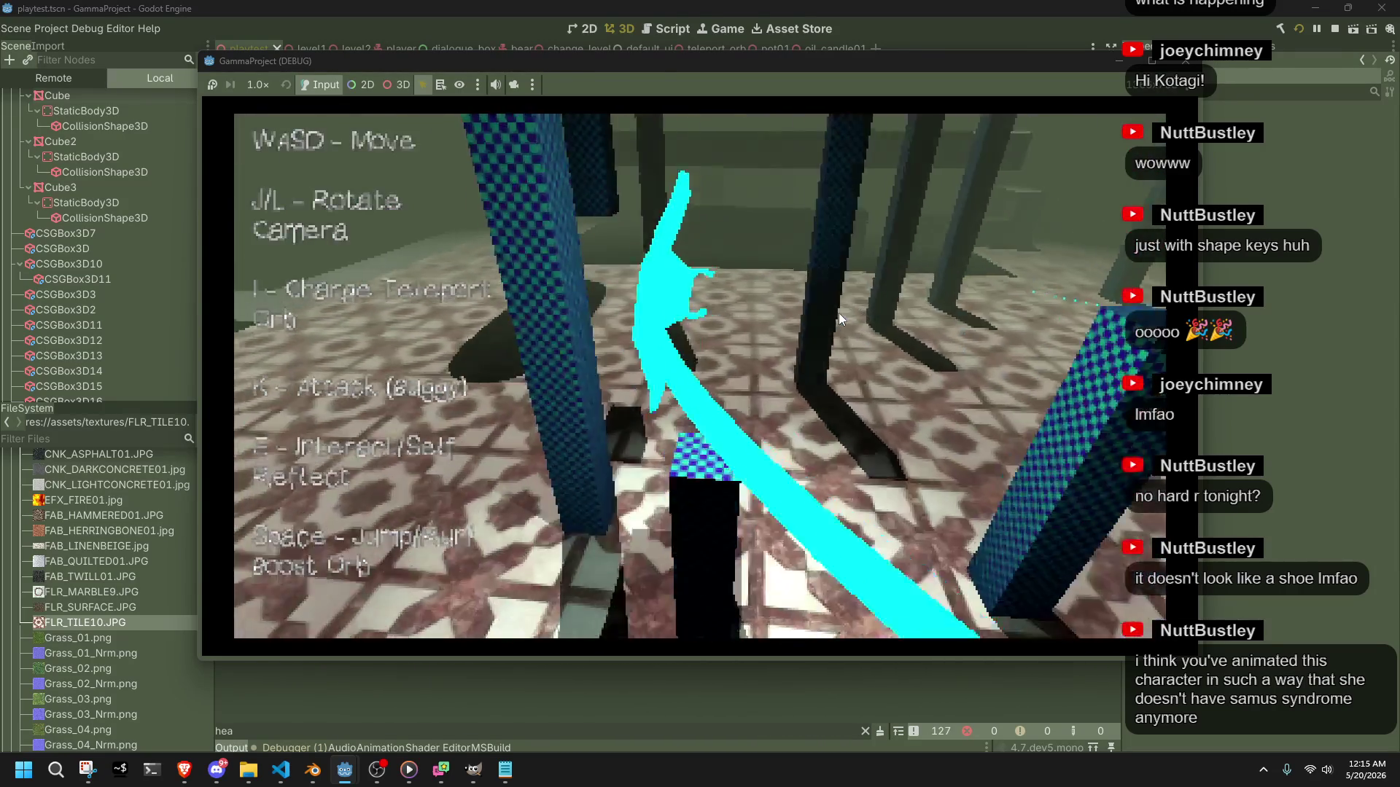
pyautogui.press('j')
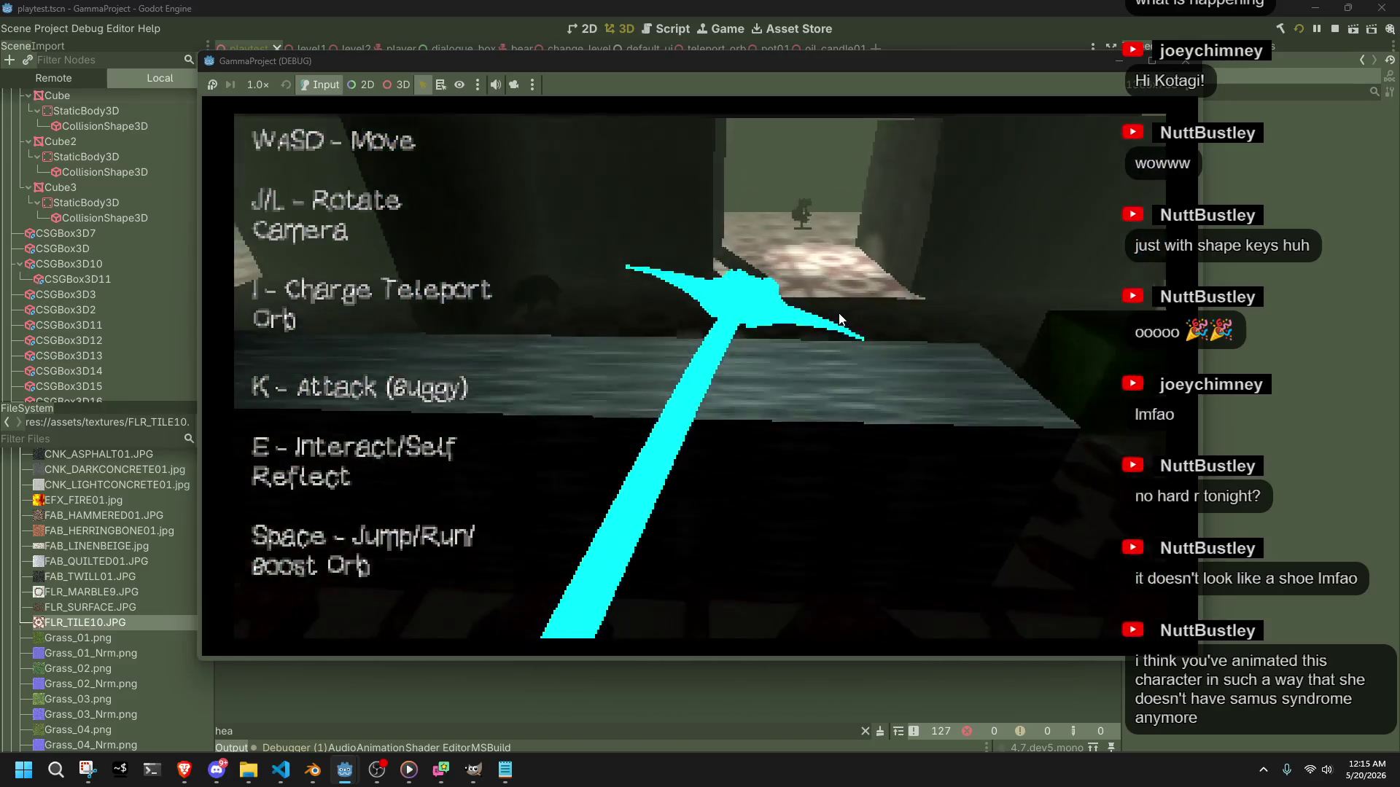
pyautogui.press('l')
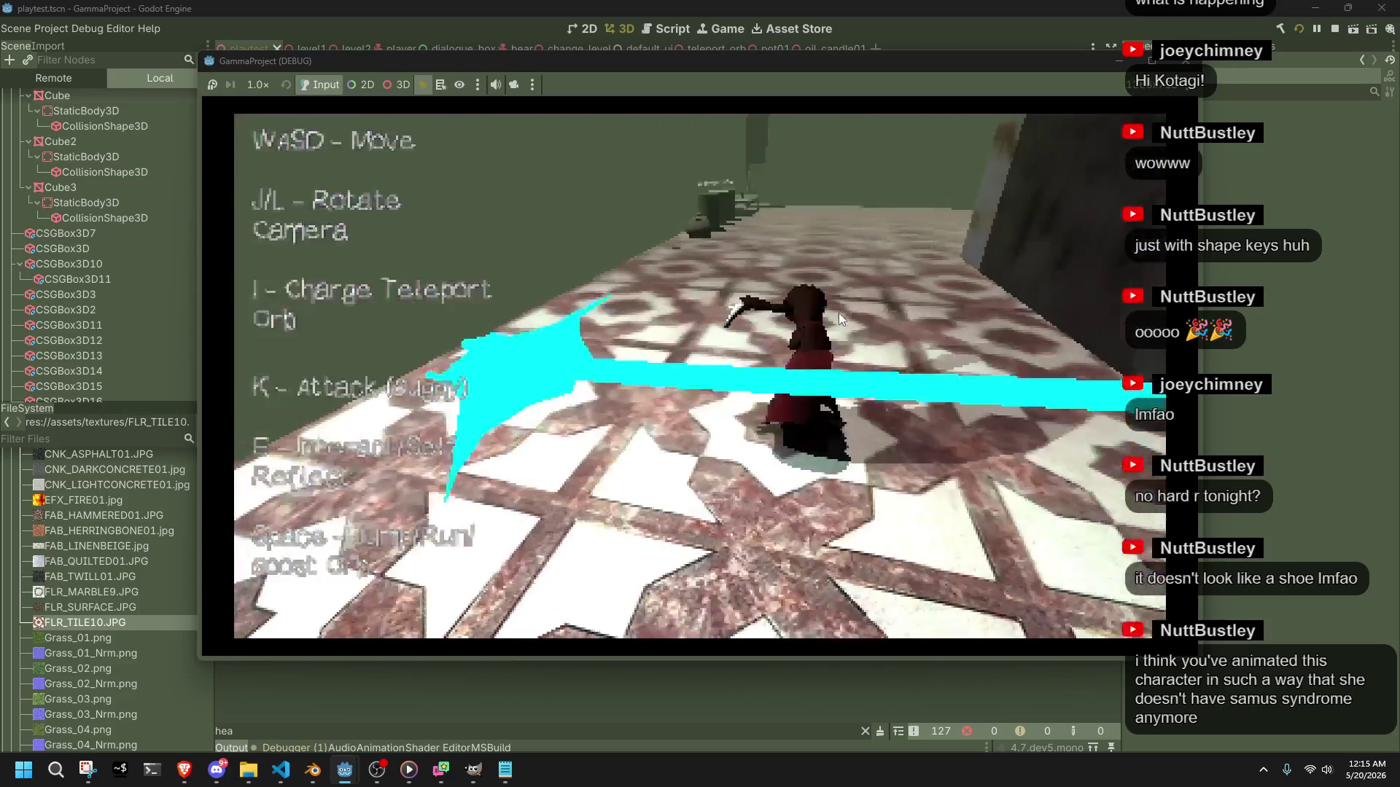
pyautogui.press('l')
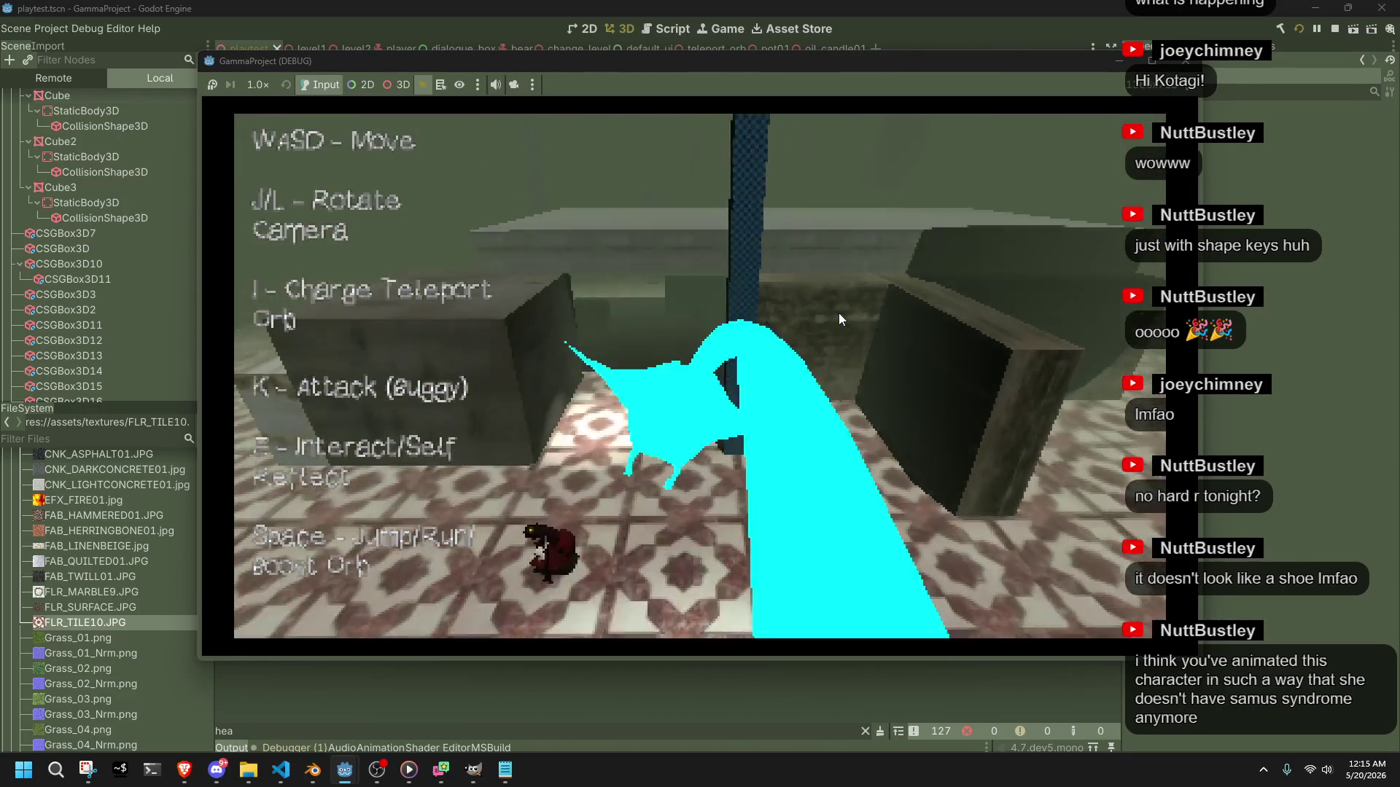